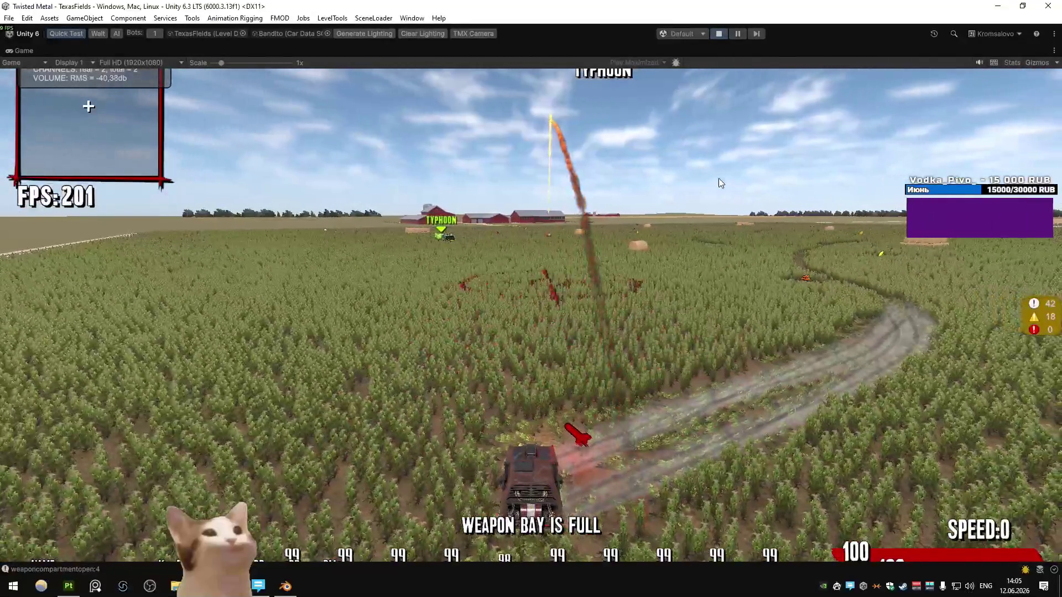
Drive the Bandito across the cornfield toward the hay stack, toggling the debug console
{"action": "key", "text": "w"}
{"action": "key", "text": "d"}
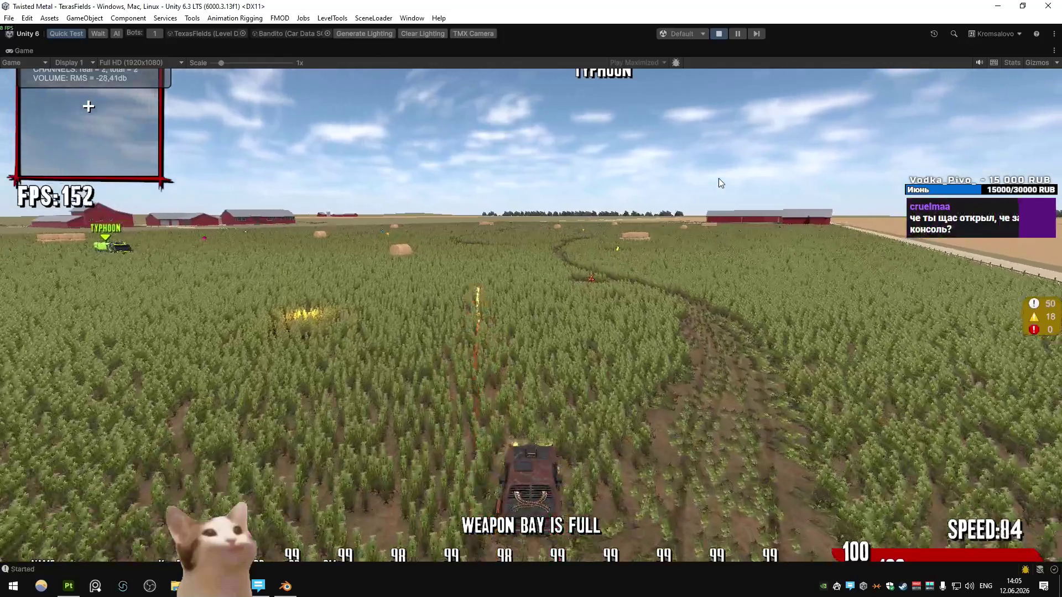
{"action": "key", "text": "w"}
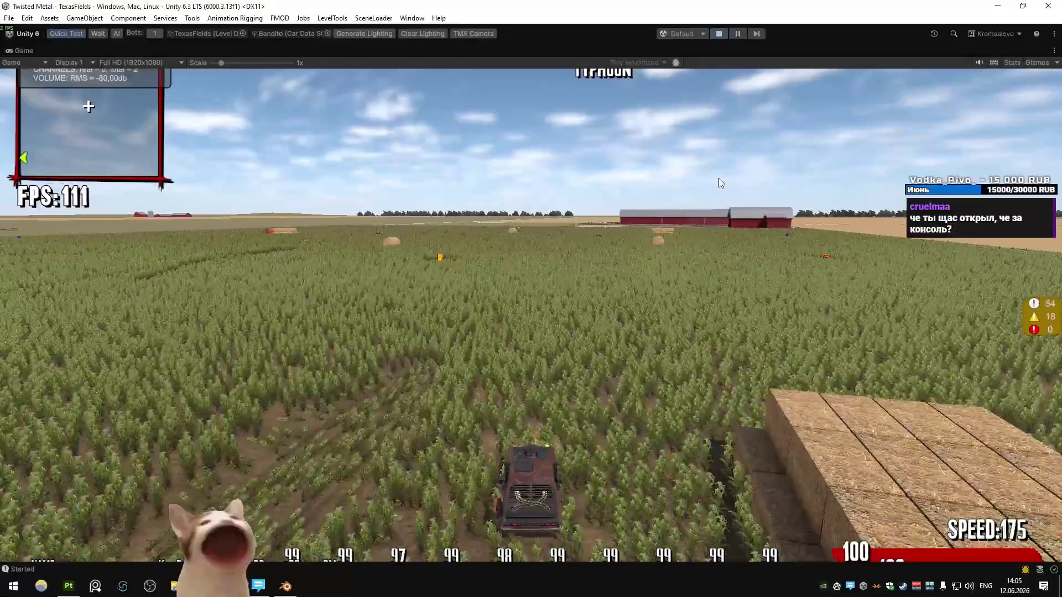
{"action": "key", "text": "grave"}
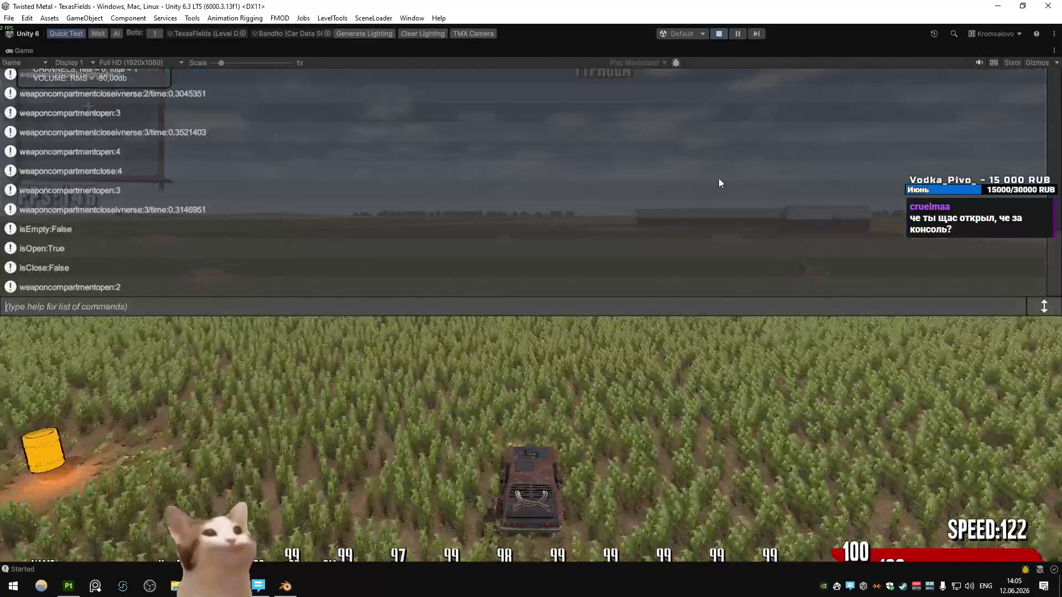
{"action": "key", "text": "grave"}
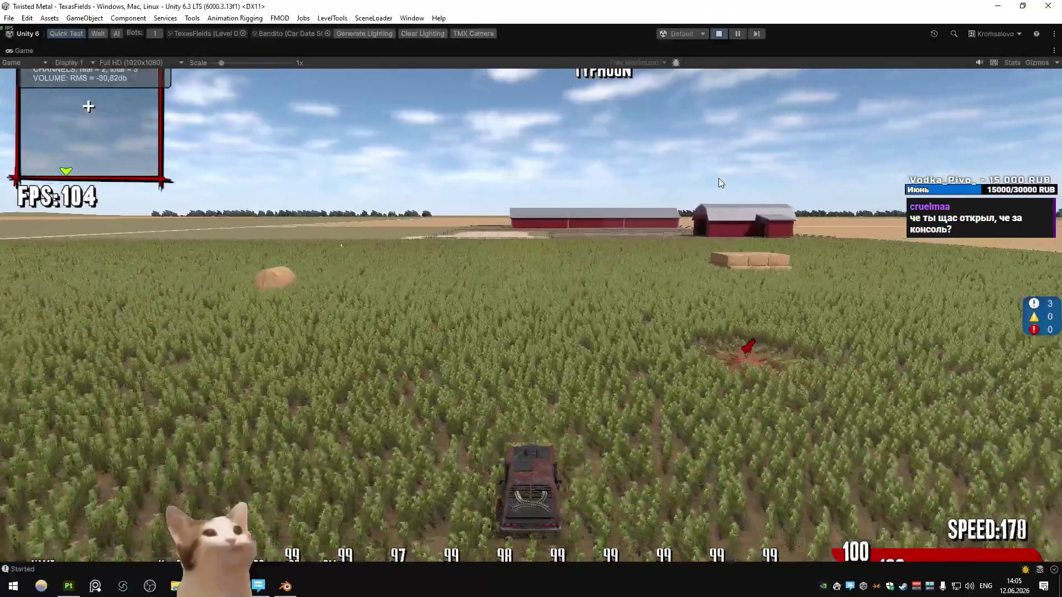
Steer through the cornfield firing the beam weapon at the Typhoon, then stop the game
{"action": "key", "text": "d"}
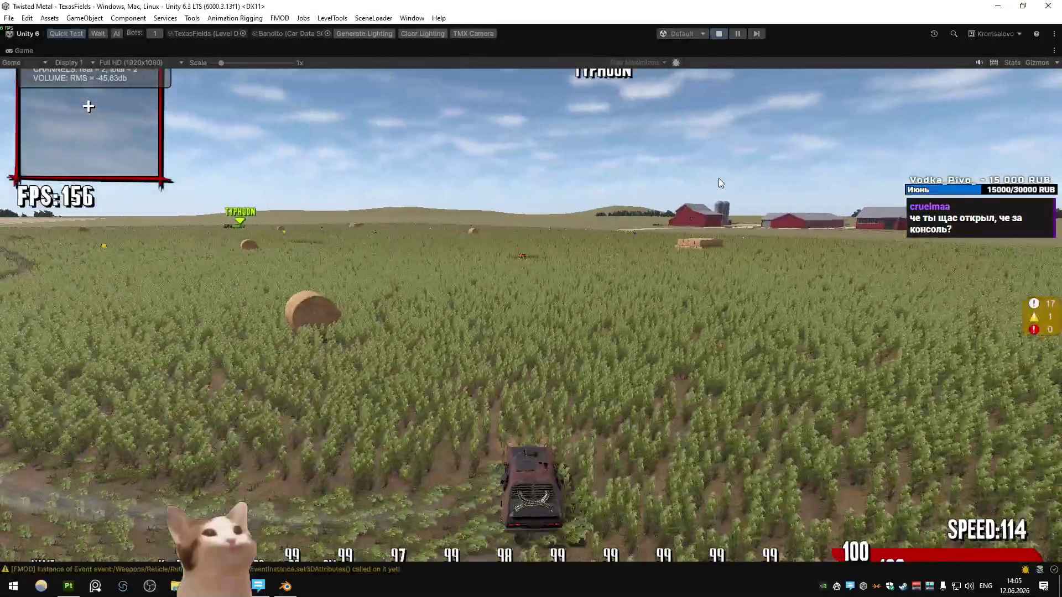
{"action": "key", "text": "a"}
{"action": "key", "text": "d"}
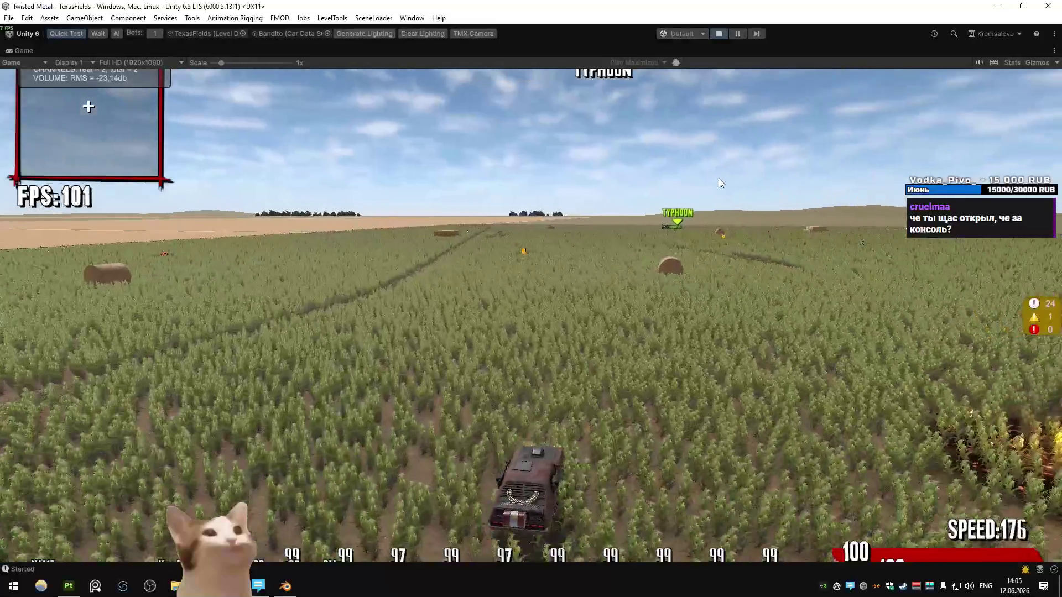
{"action": "key", "text": "a"}
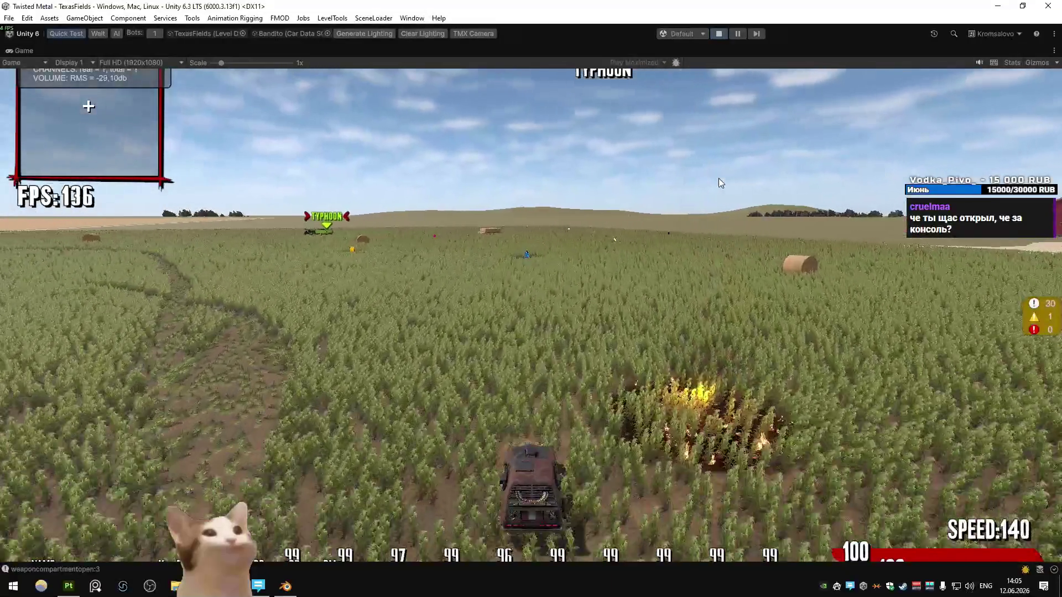
{"action": "key", "text": "a"}
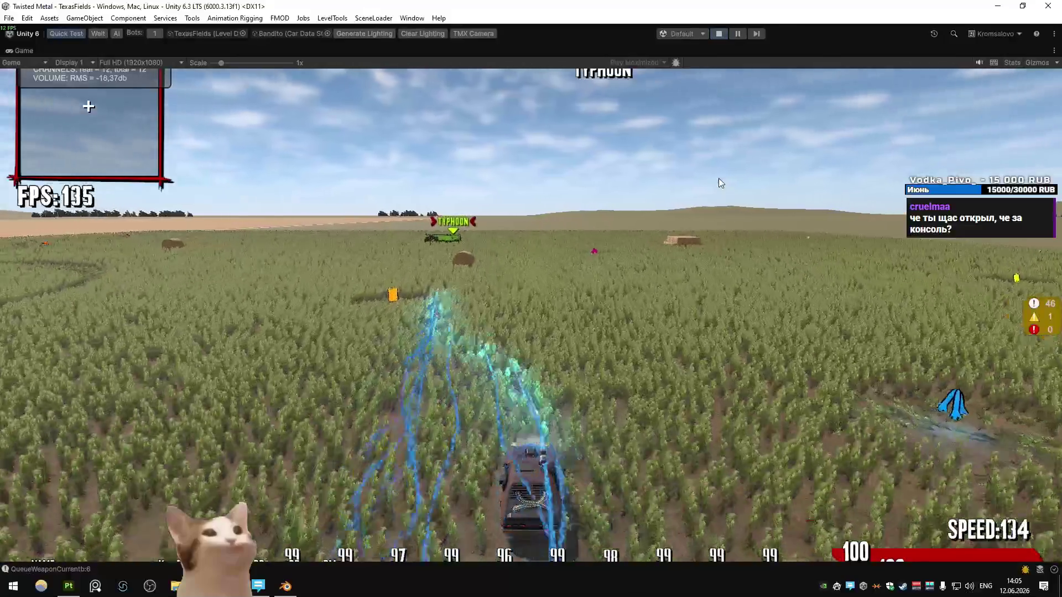
{"action": "key", "text": "a"}
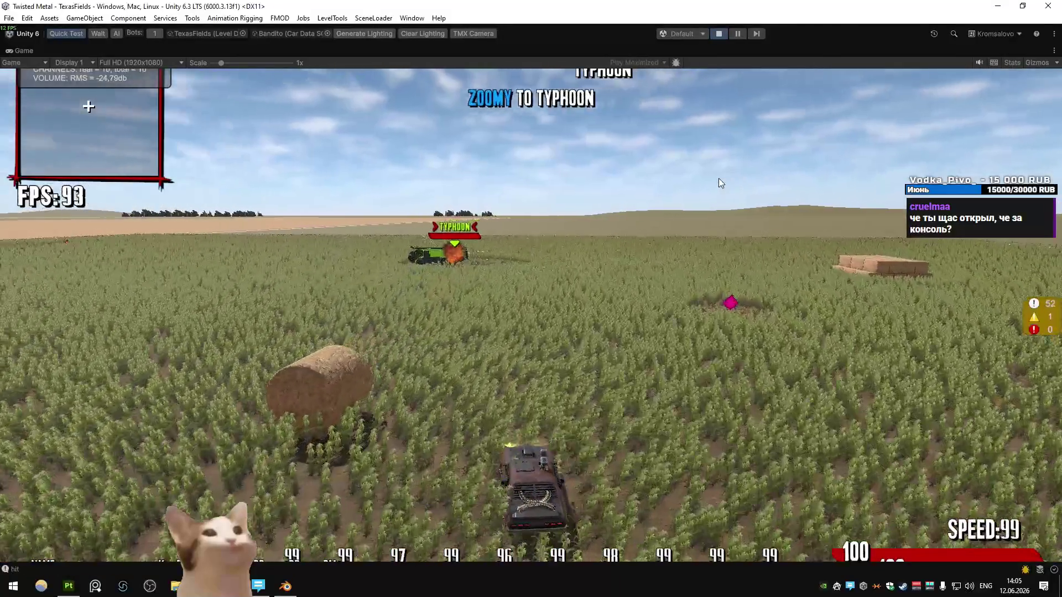
{"action": "key", "text": "a"}
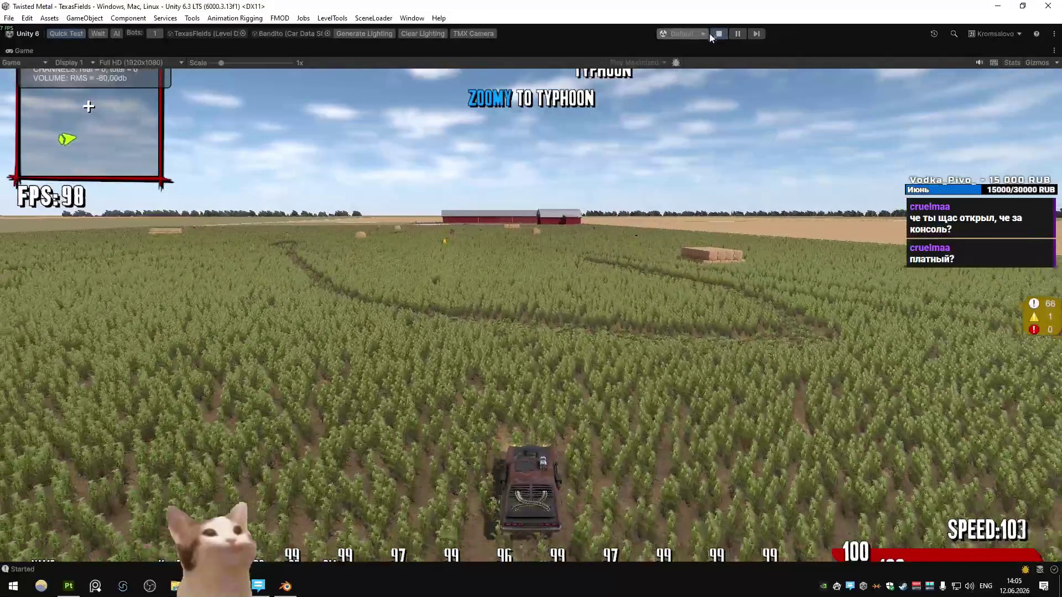
{"action": "left_click", "coordinate": [712, 34]}
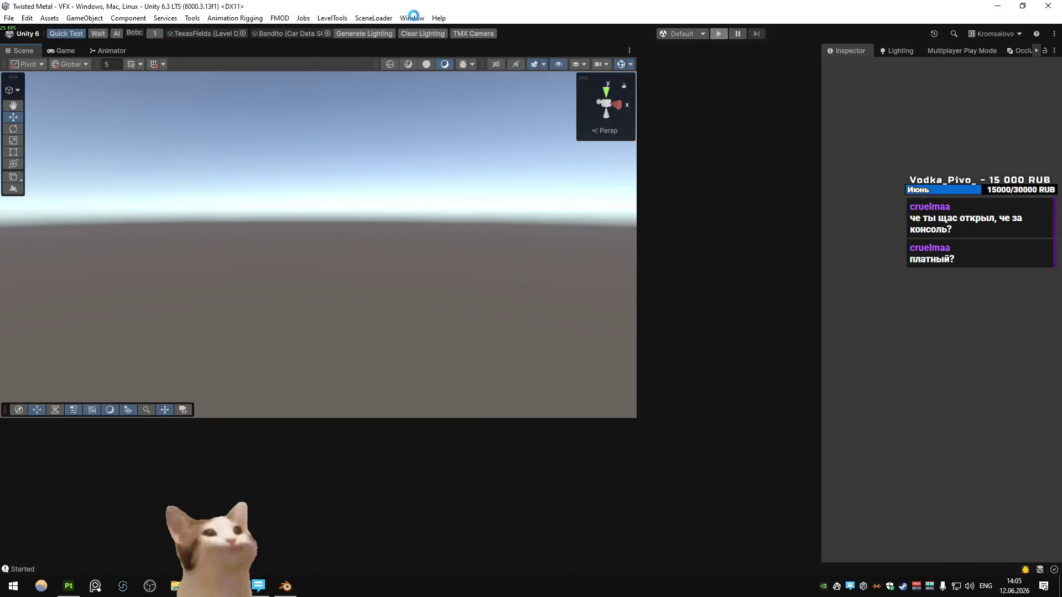
Open the Package Manager and check the Fullscreen Editor Play Mode package's release history
{"action": "left_click", "coordinate": [412, 18]}
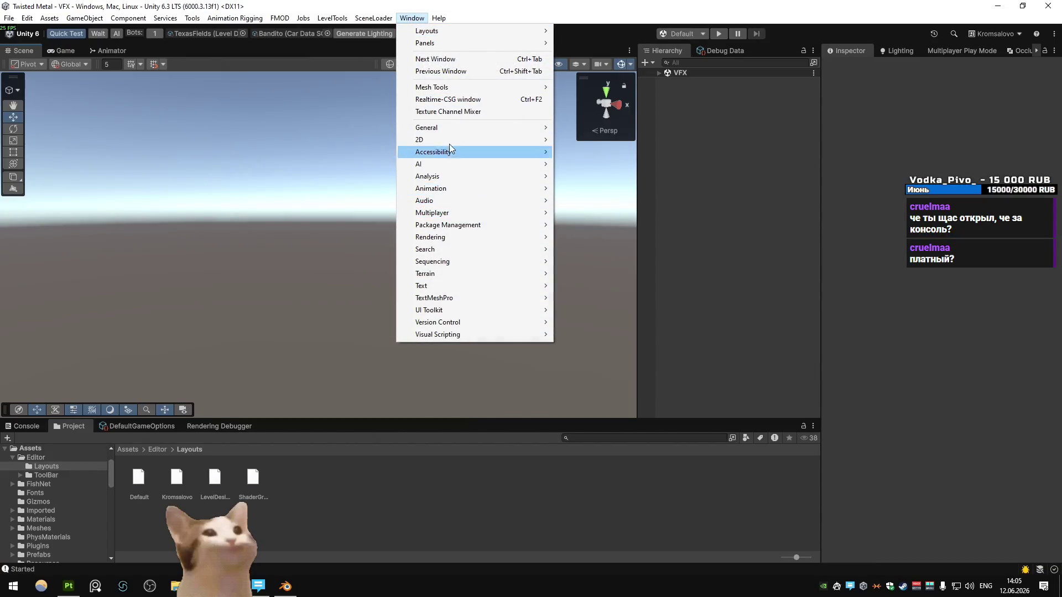
{"action": "mouse_move", "coordinate": [458, 127]}
{"action": "mouse_move", "coordinate": [447, 170]}
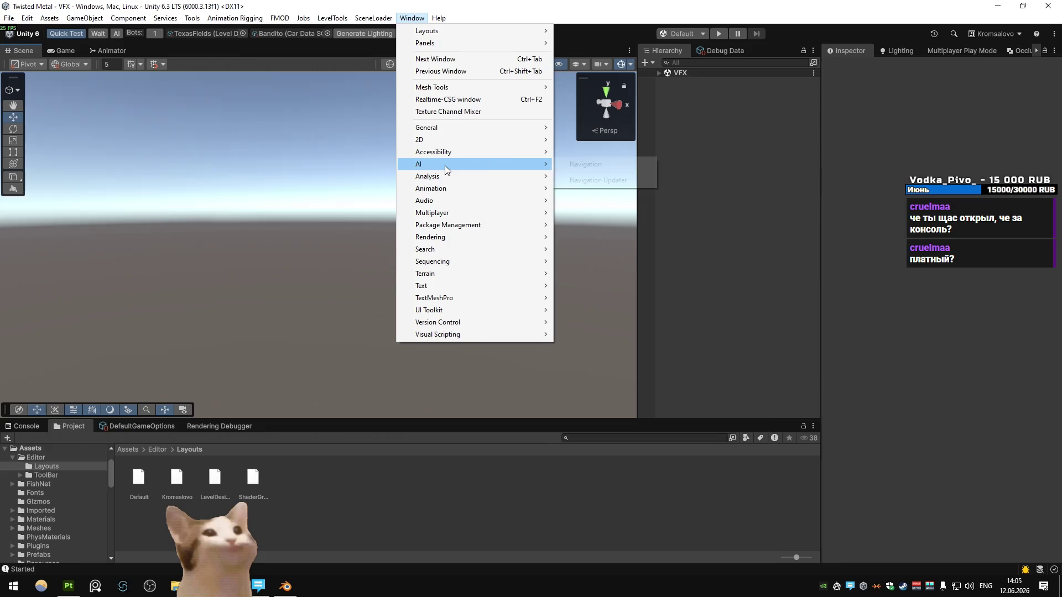
{"action": "mouse_move", "coordinate": [449, 225]}
{"action": "left_click", "coordinate": [586, 225]}
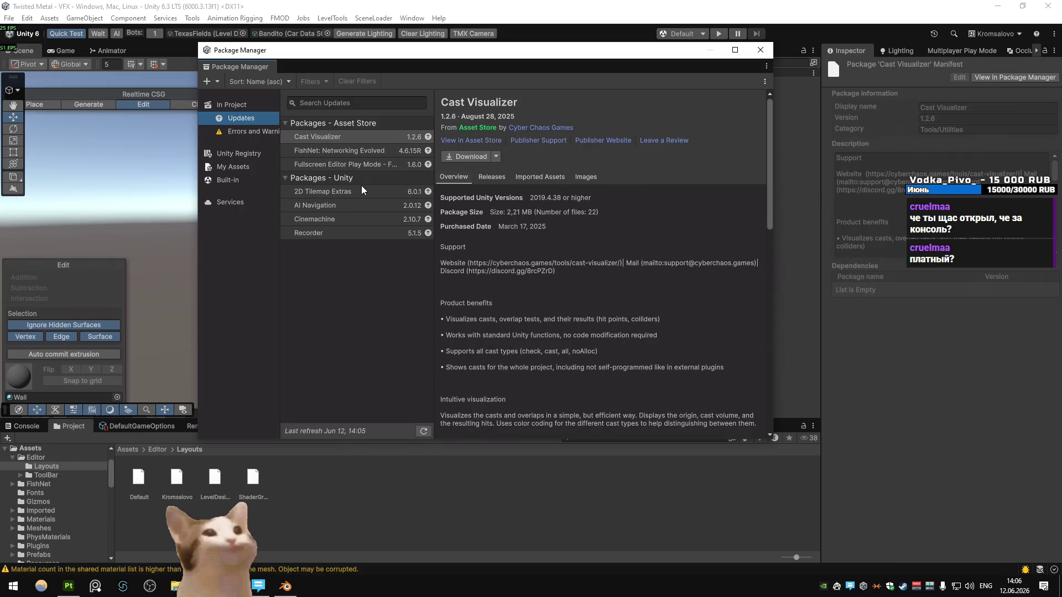
{"action": "left_click", "coordinate": [369, 168]}
{"action": "left_click", "coordinate": [500, 180]}
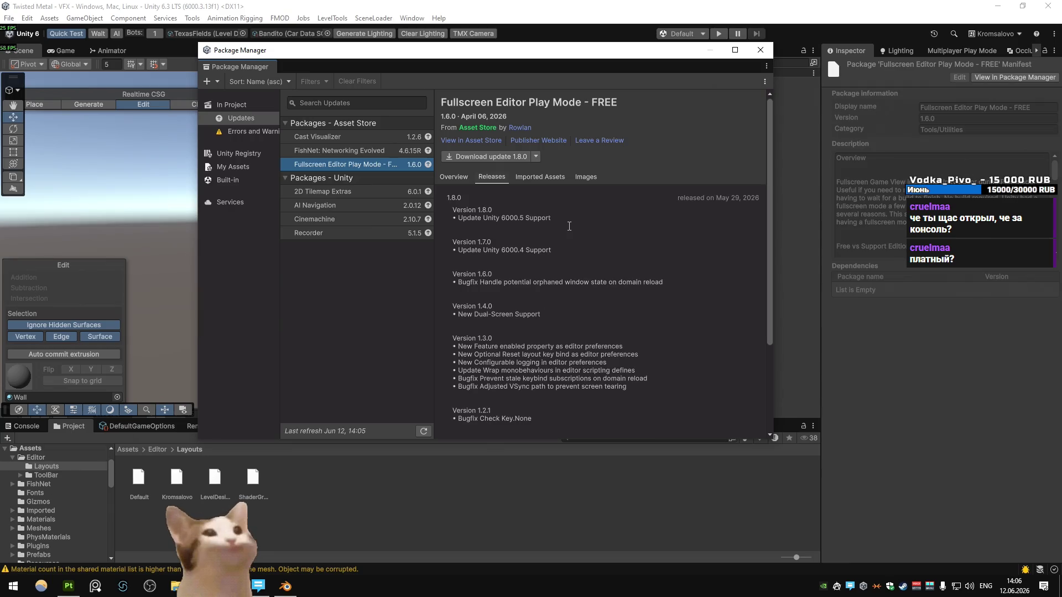
{"action": "left_click", "coordinate": [453, 180]}
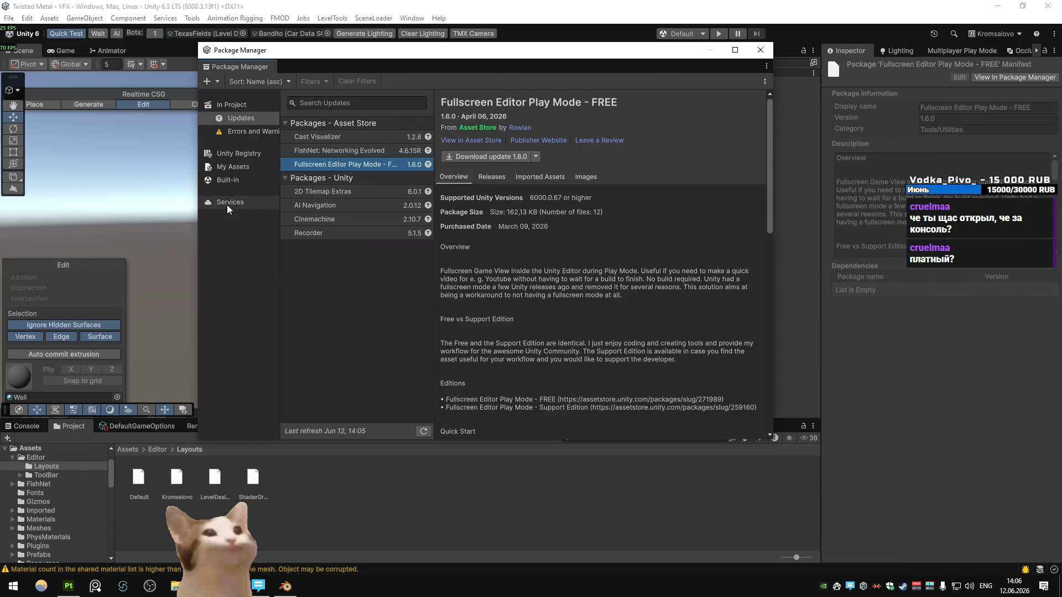
Find the In-game Debug Console in My Assets, view its details, and close the Package Manager
{"action": "left_click", "coordinate": [231, 156]}
{"action": "left_click", "coordinate": [232, 166]}
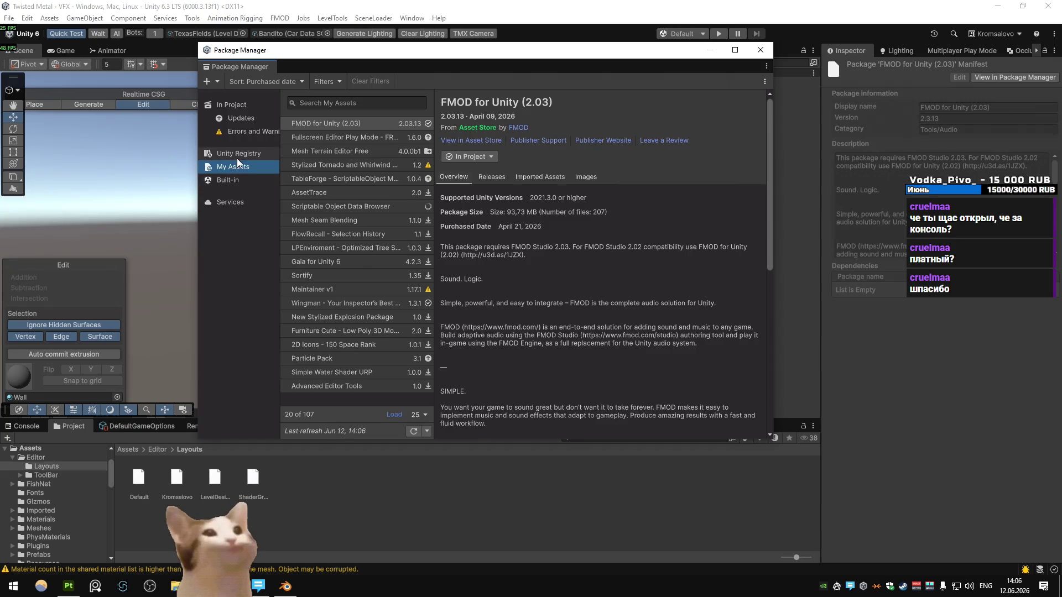
{"action": "left_click", "coordinate": [340, 103]}
{"action": "type", "text": "cons"}
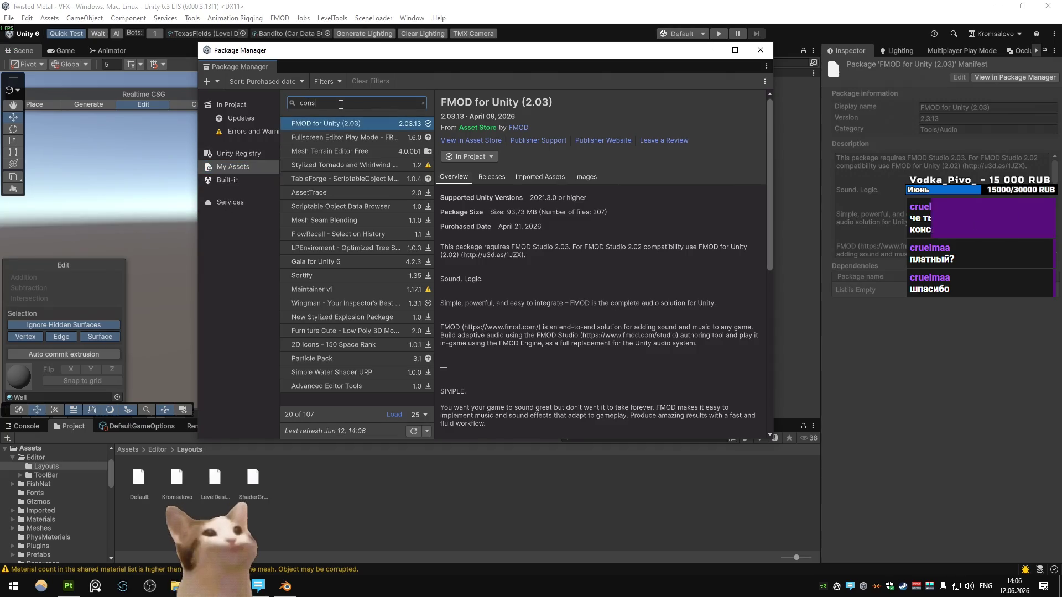
{"action": "left_click", "coordinate": [337, 137]}
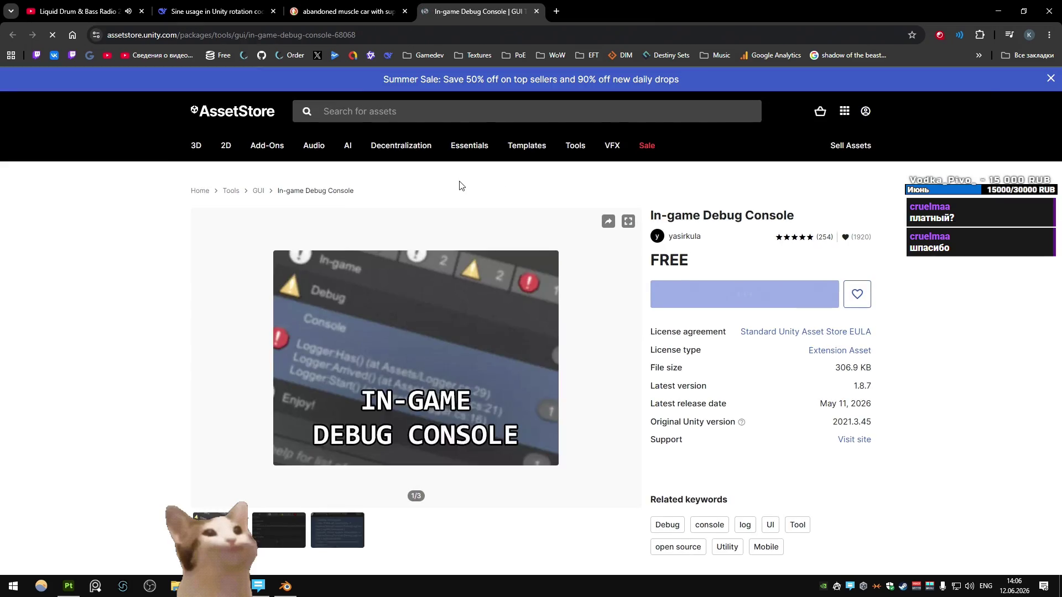
{"action": "key", "text": "ctrl+w"}
{"action": "key", "text": "alt+Tab"}
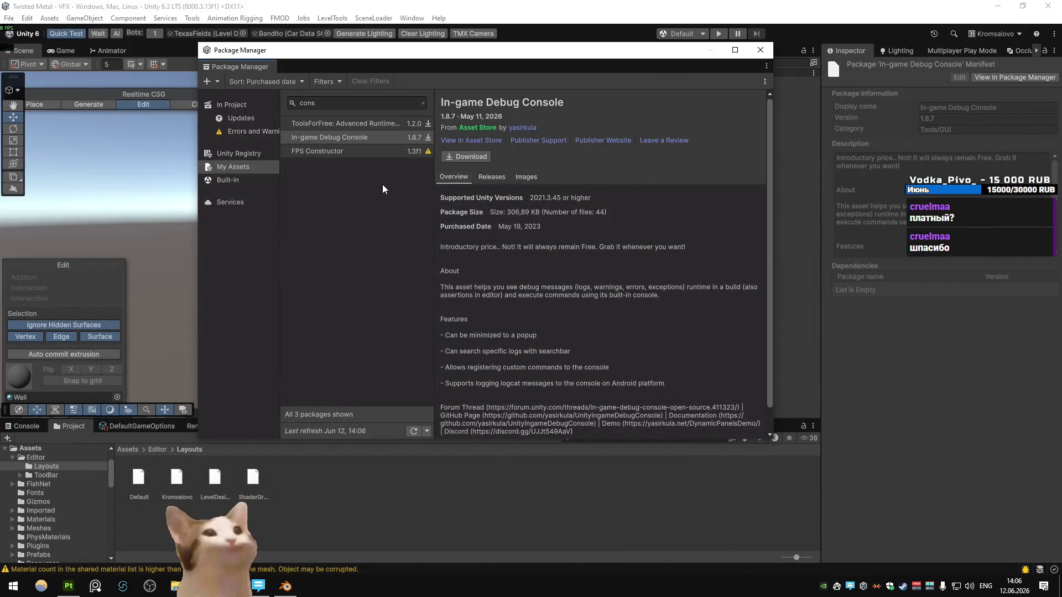
{"action": "left_click", "coordinate": [761, 49]}
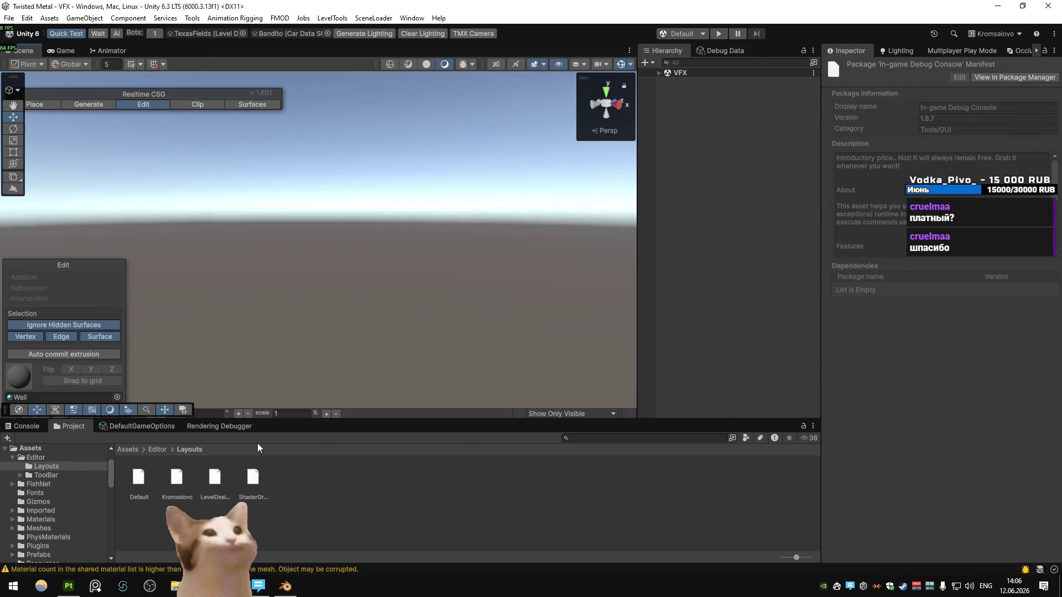
{"action": "key", "text": "alt+Tab"}
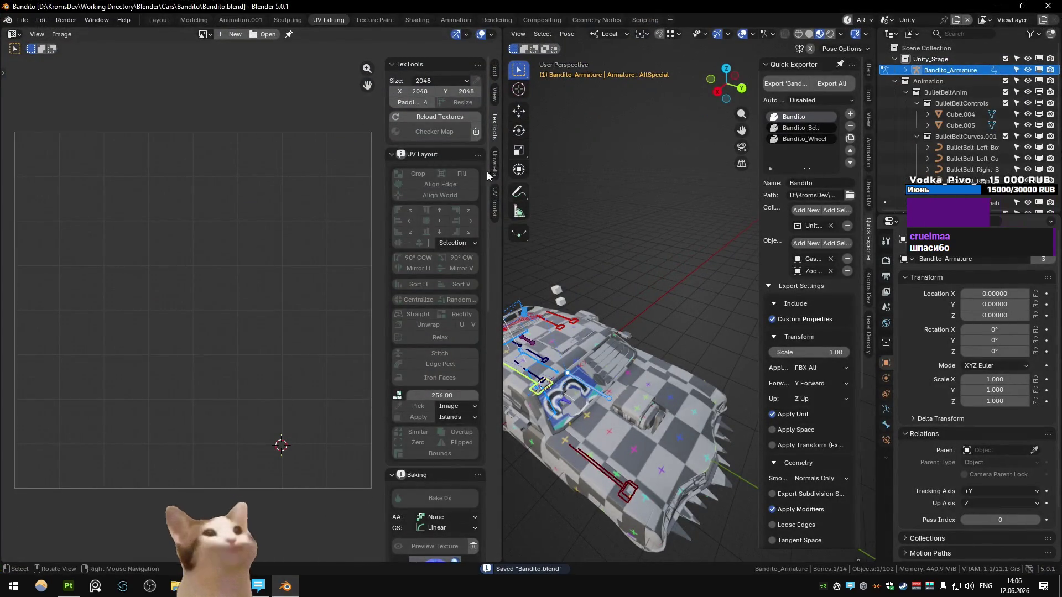
Play the Bandito rig animation in Blender's Modeling workspace with solid shading, then stop it
{"action": "left_click", "coordinate": [194, 20]}
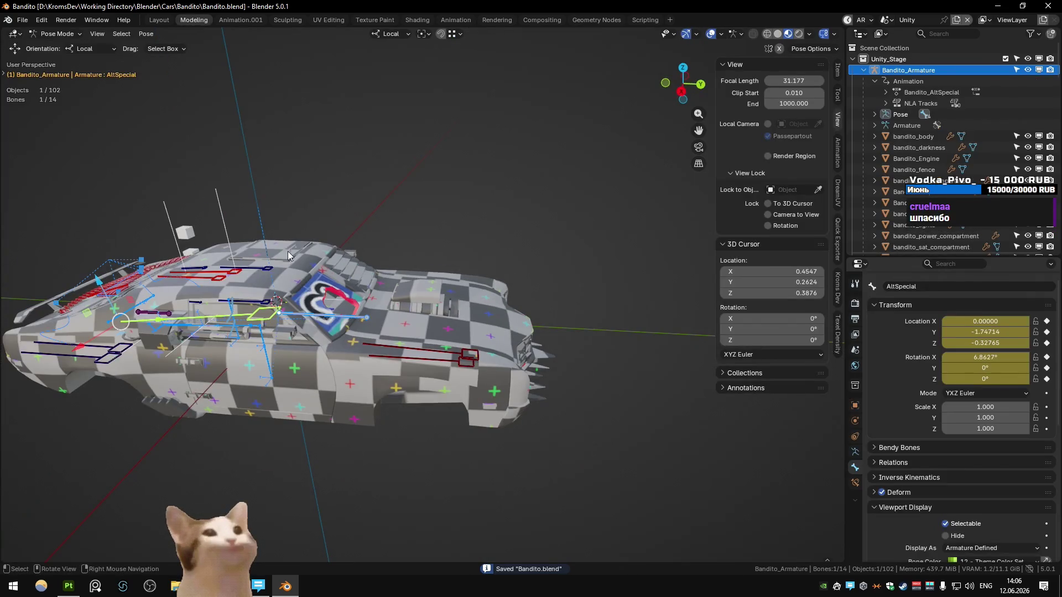
{"action": "mouse_move", "coordinate": [270, 299]}
{"action": "left_mouse_down"}
{"action": "mouse_move", "coordinate": [496, 367]}
{"action": "mouse_move", "coordinate": [608, 249]}
{"action": "left_mouse_up"}
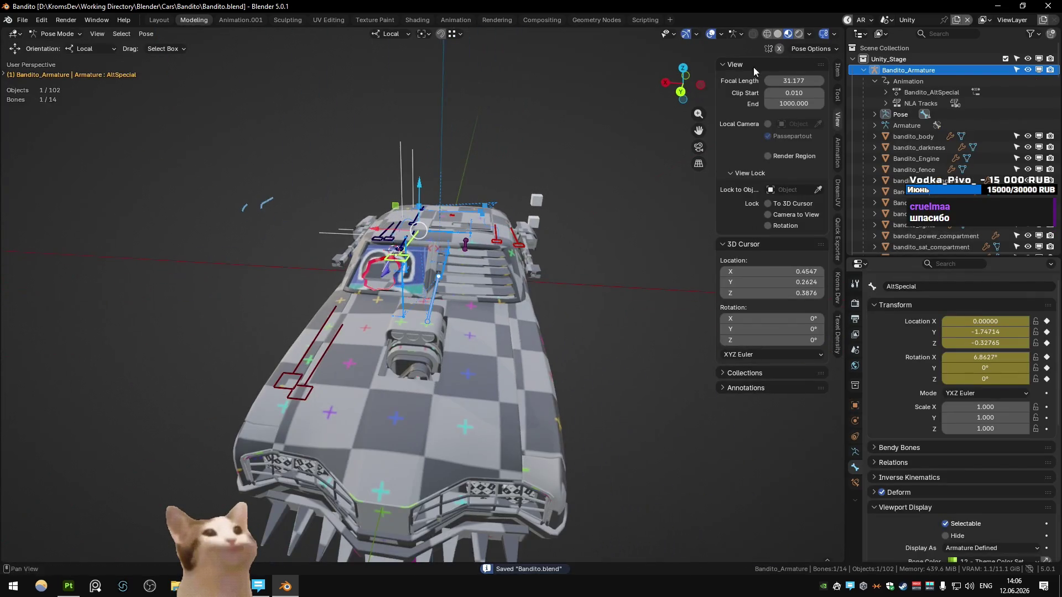
{"action": "left_click", "coordinate": [777, 34]}
{"action": "key", "text": "space"}
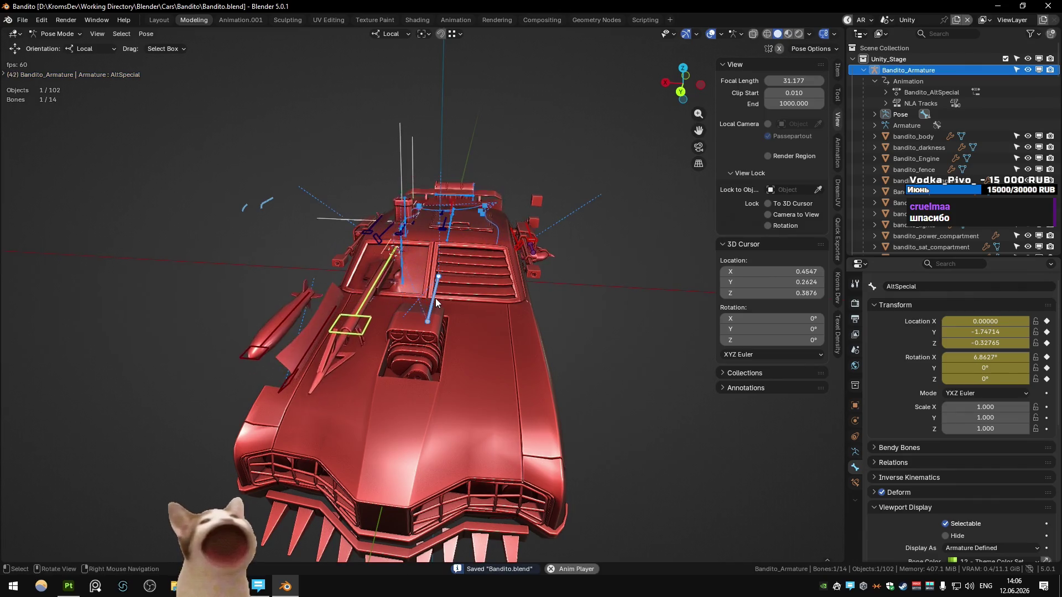
{"action": "key", "text": "Escape"}
{"action": "key", "text": "alt+Tab"}
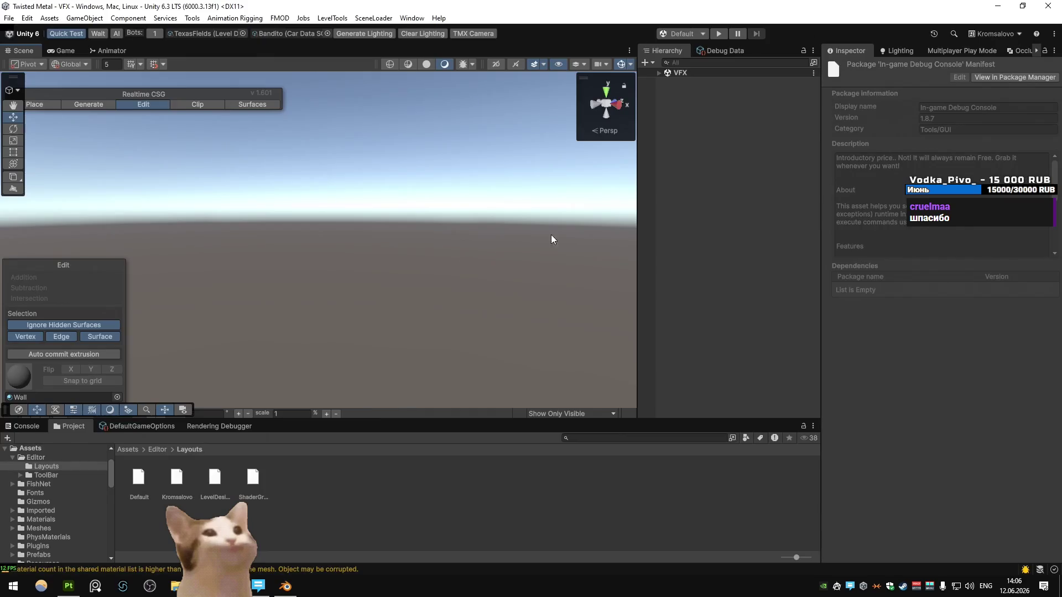
Start Play mode and load the City level through the in-game console
{"action": "left_click", "coordinate": [718, 34]}
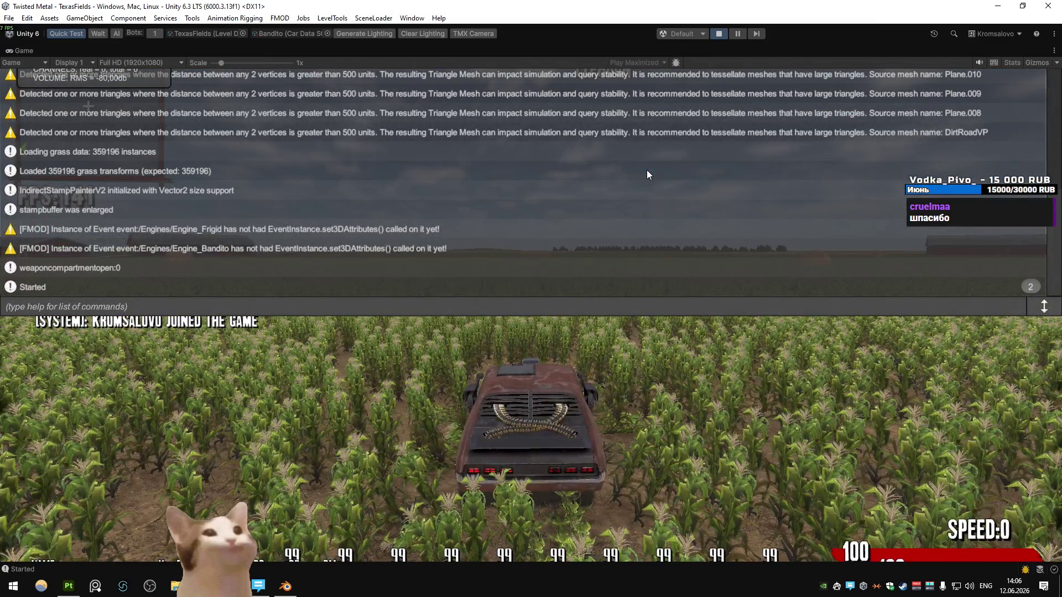
{"action": "type", "text": "ChangeLevelCity"}
{"action": "key", "text": "Return"}
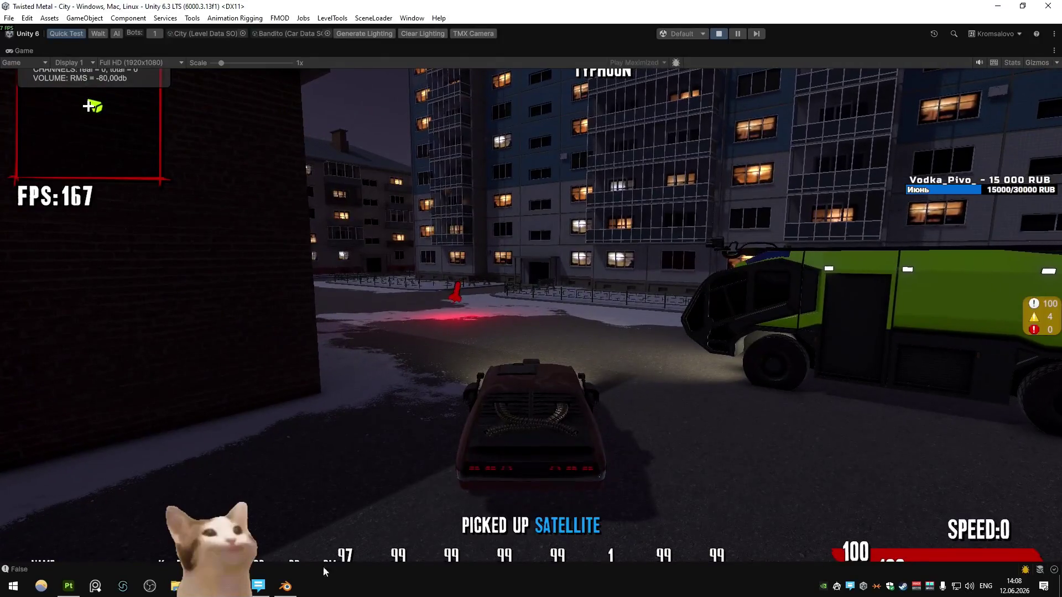
Look at the car from the front in Blender and then in Substance 3D Painter
{"action": "left_click", "coordinate": [286, 587]}
{"action": "mouse_move", "coordinate": [393, 503]}
{"action": "left_mouse_down"}
{"action": "mouse_move", "coordinate": [362, 330]}
{"action": "mouse_move", "coordinate": [400, 310]}
{"action": "mouse_move", "coordinate": [355, 379]}
{"action": "mouse_move", "coordinate": [272, 469]}
{"action": "left_mouse_up"}
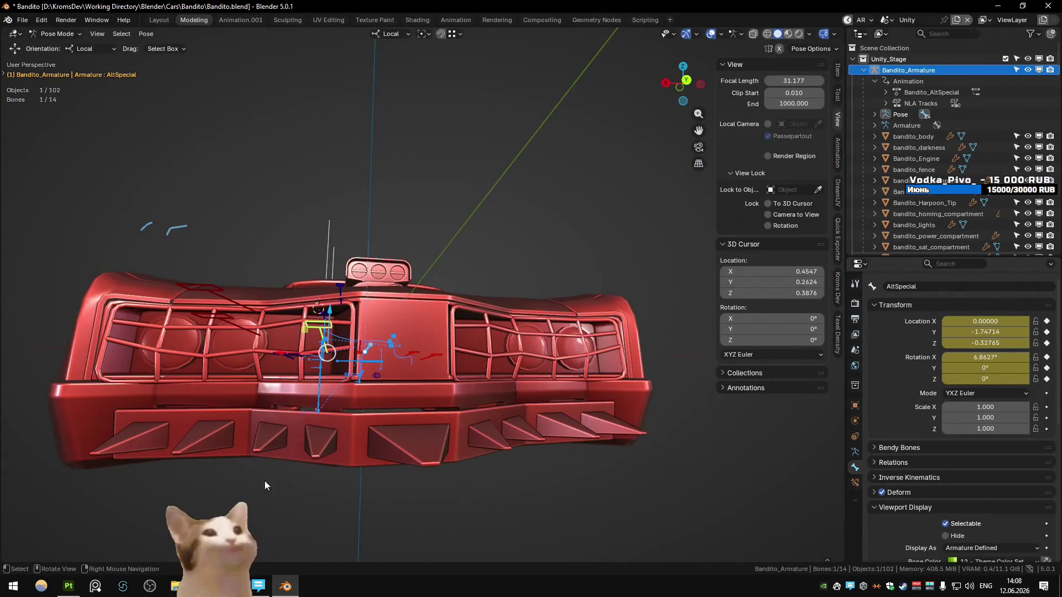
{"action": "left_click", "coordinate": [68, 587]}
{"action": "mouse_move", "coordinate": [309, 281]}
{"action": "left_mouse_down"}
{"action": "mouse_move", "coordinate": [297, 230]}
{"action": "mouse_move", "coordinate": [453, 284]}
{"action": "left_mouse_up"}
{"action": "scroll", "coordinate": [360, 280], "scroll_direction": "up", "scroll_amount": 5}
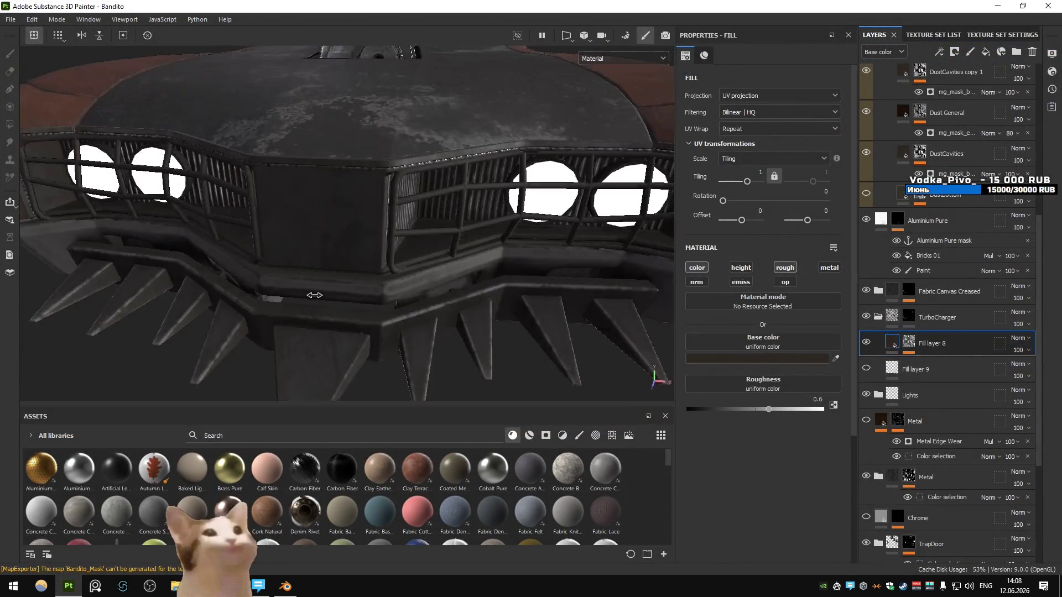
Orbit and zoom around the Bandito's rusty front end, blades and side in Painter
{"action": "scroll", "coordinate": [310, 303], "scroll_direction": "down", "scroll_amount": 5}
{"action": "left_click_drag", "start_coordinate": [293, 314], "coordinate": [273, 291]}
{"action": "scroll", "coordinate": [437, 278], "scroll_direction": "up", "scroll_amount": 5}
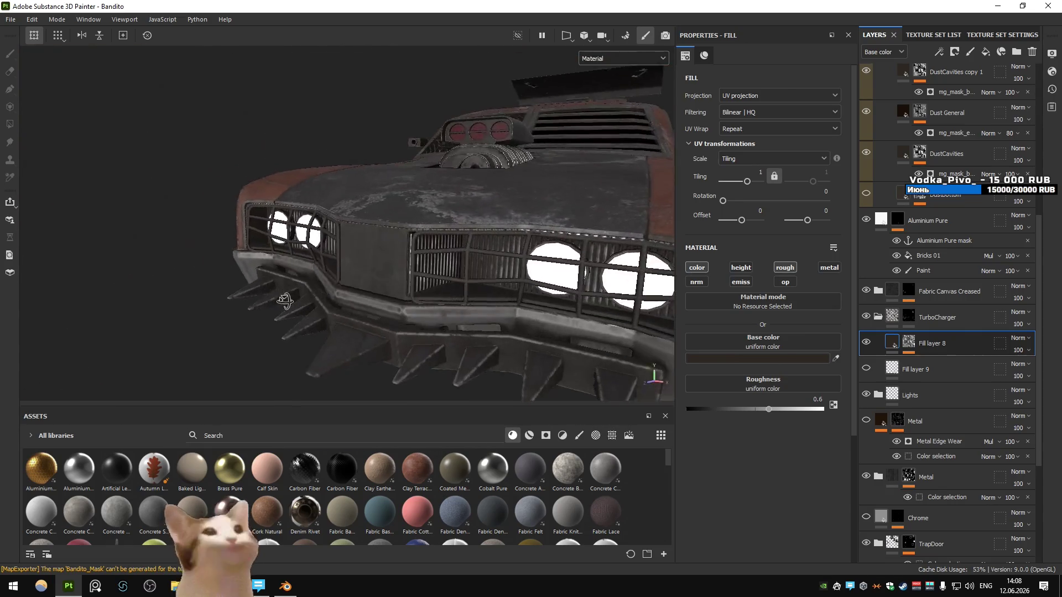
{"action": "scroll", "coordinate": [437, 278], "scroll_direction": "down", "scroll_amount": 3}
{"action": "mouse_move", "coordinate": [488, 286]}
{"action": "left_mouse_down"}
{"action": "mouse_move", "coordinate": [367, 268]}
{"action": "mouse_move", "coordinate": [454, 304]}
{"action": "mouse_move", "coordinate": [373, 283]}
{"action": "mouse_move", "coordinate": [359, 256]}
{"action": "mouse_move", "coordinate": [397, 246]}
{"action": "mouse_move", "coordinate": [337, 281]}
{"action": "left_mouse_up"}
{"action": "scroll", "coordinate": [434, 297], "scroll_direction": "down", "scroll_amount": 5}
{"action": "key", "text": "alt+Tab"}
View the textured Bandito from the front three-quarter angle in Painter, then return to the Unity game
{"action": "key", "text": "alt+Tab"}
{"action": "mouse_move", "coordinate": [474, 305]}
{"action": "left_mouse_down"}
{"action": "mouse_move", "coordinate": [368, 265]}
{"action": "mouse_move", "coordinate": [417, 221]}
{"action": "mouse_move", "coordinate": [273, 282]}
{"action": "left_mouse_up"}
{"action": "key", "text": "alt+Tab"}
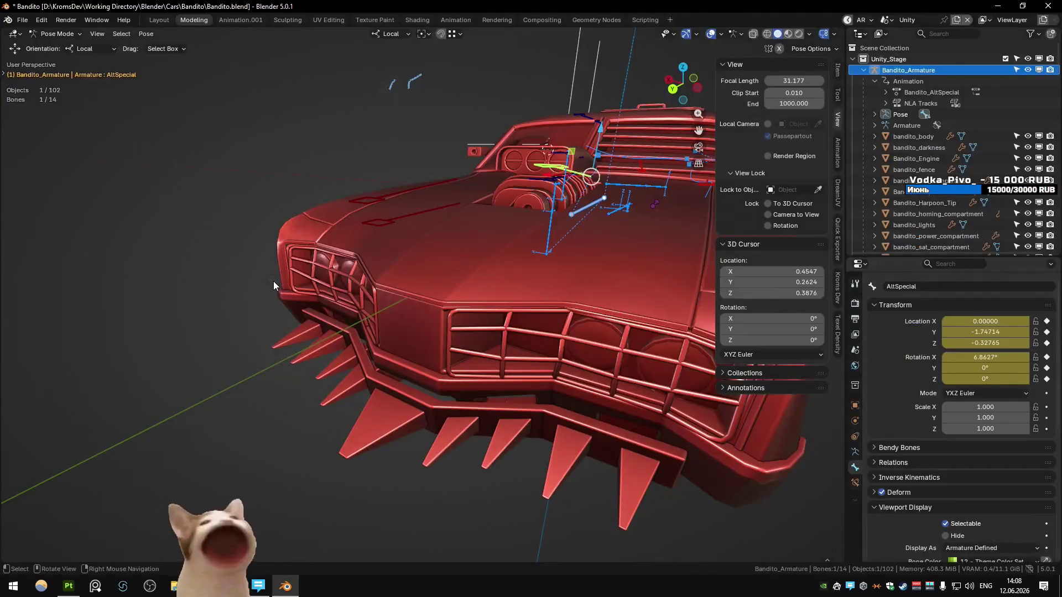
{"action": "key", "text": "alt+Tab"}
Drive across the bridge, stop the test drive, and load the City scene for editing
{"action": "key", "text": "w"}
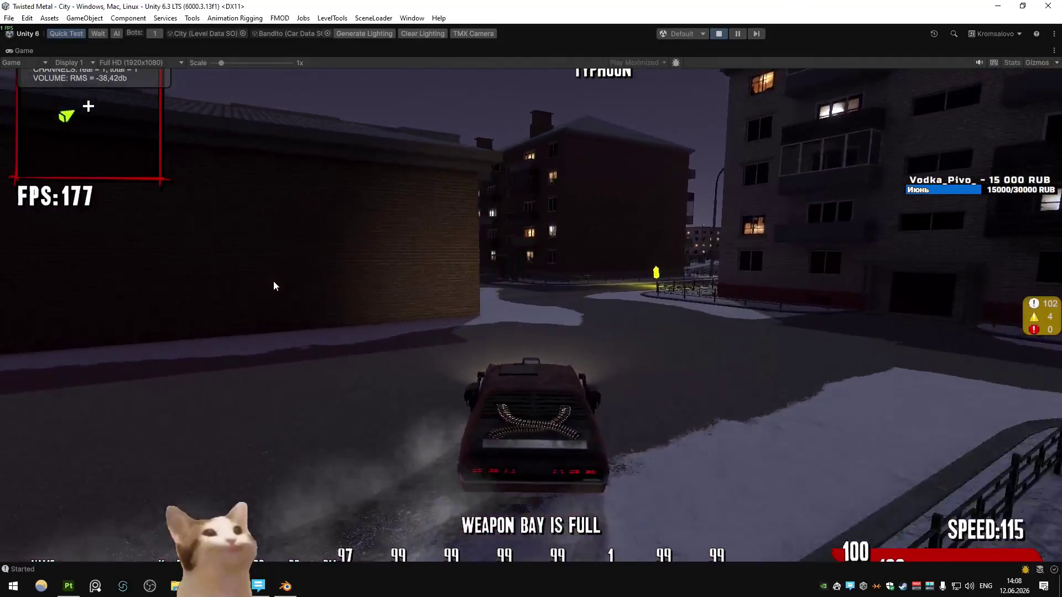
{"action": "key", "text": "w"}
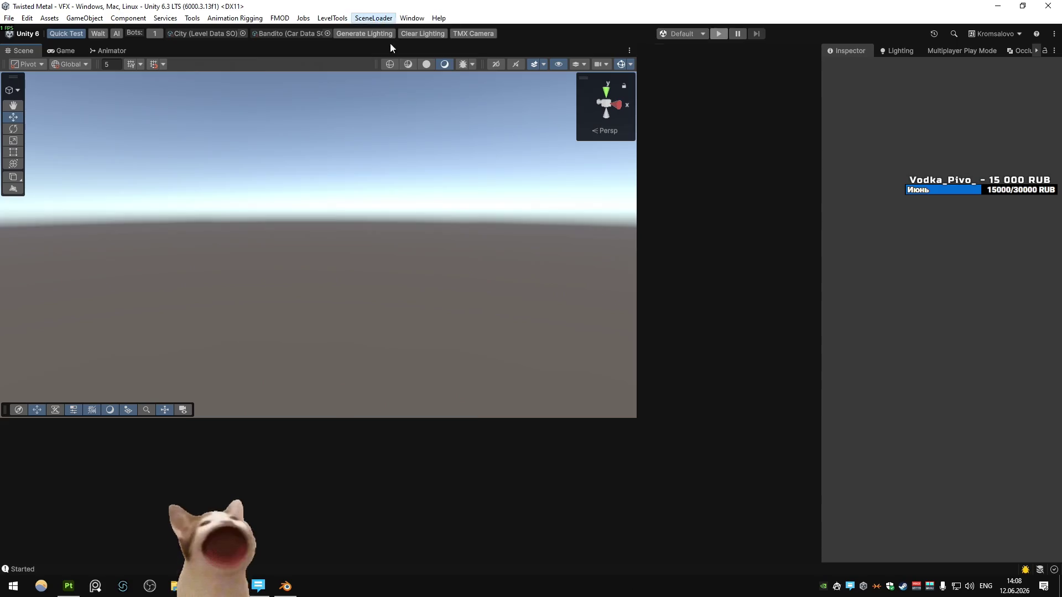
{"action": "left_click", "coordinate": [374, 18]}
{"action": "left_click", "coordinate": [396, 112]}
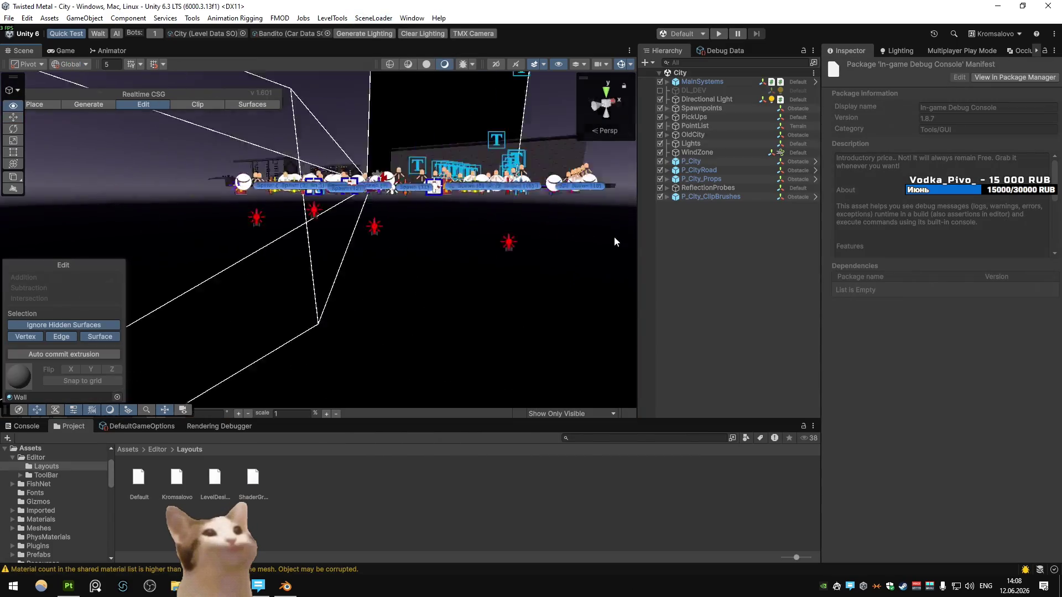
Check the scene view effects and visible layers options and orbit around the city
{"action": "scroll", "coordinate": [528, 170], "scroll_direction": "up", "scroll_amount": 5}
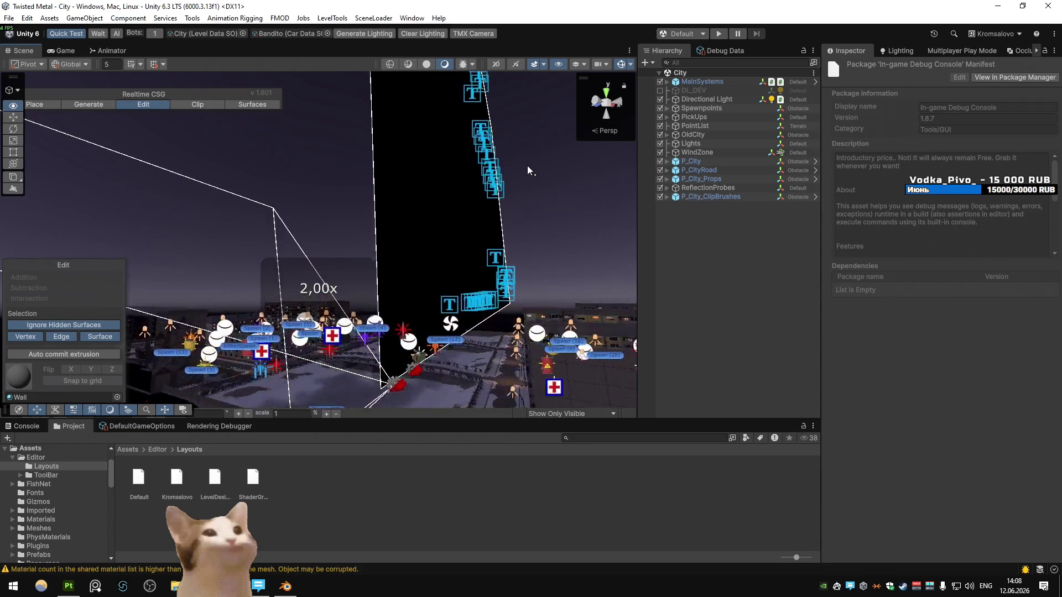
{"action": "left_click", "coordinate": [542, 64]}
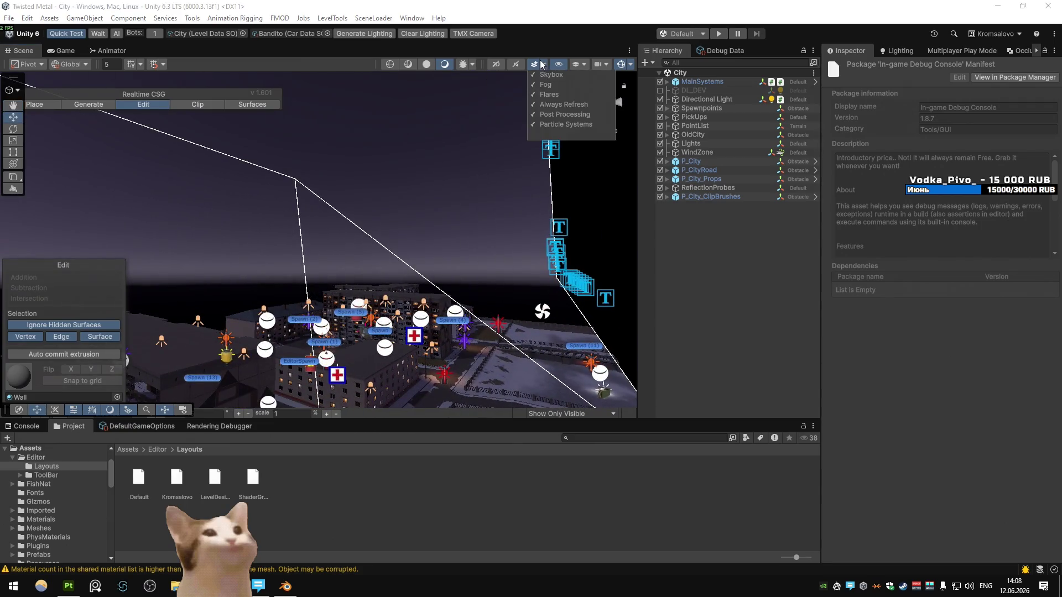
{"action": "left_click", "coordinate": [584, 66]}
{"action": "left_click", "coordinate": [432, 221]}
{"action": "mouse_move", "coordinate": [433, 222]}
{"action": "left_mouse_down"}
{"action": "mouse_move", "coordinate": [390, 239]}
{"action": "mouse_move", "coordinate": [420, 287]}
{"action": "mouse_move", "coordinate": [460, 286]}
{"action": "left_mouse_up"}
Review the Static flags of building wall Plane.046, then deselect it and open a new Chrome tab
{"action": "left_click", "coordinate": [459, 286]}
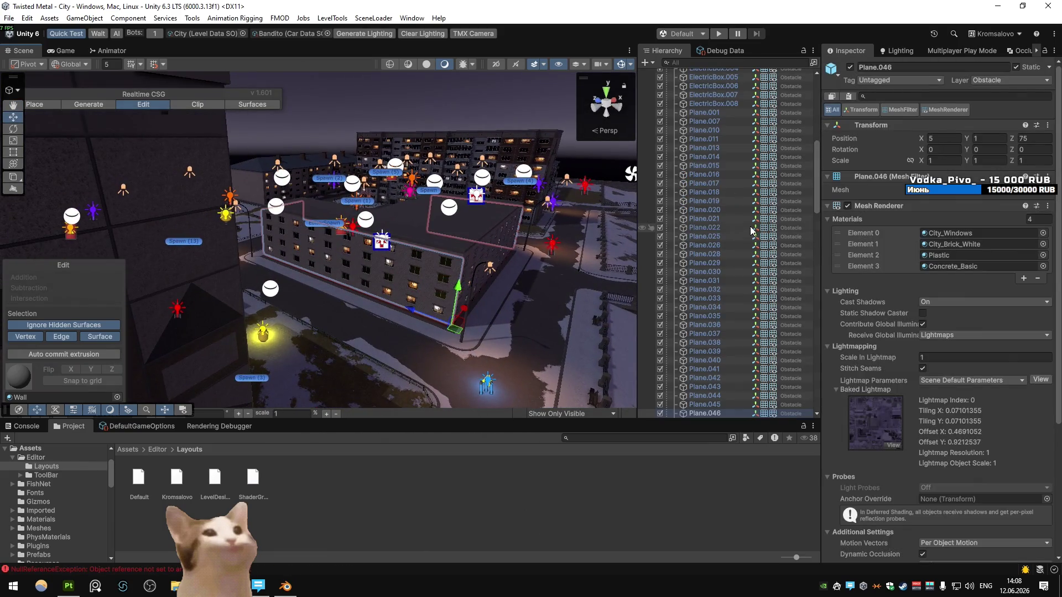
{"action": "left_click", "coordinate": [1048, 67]}
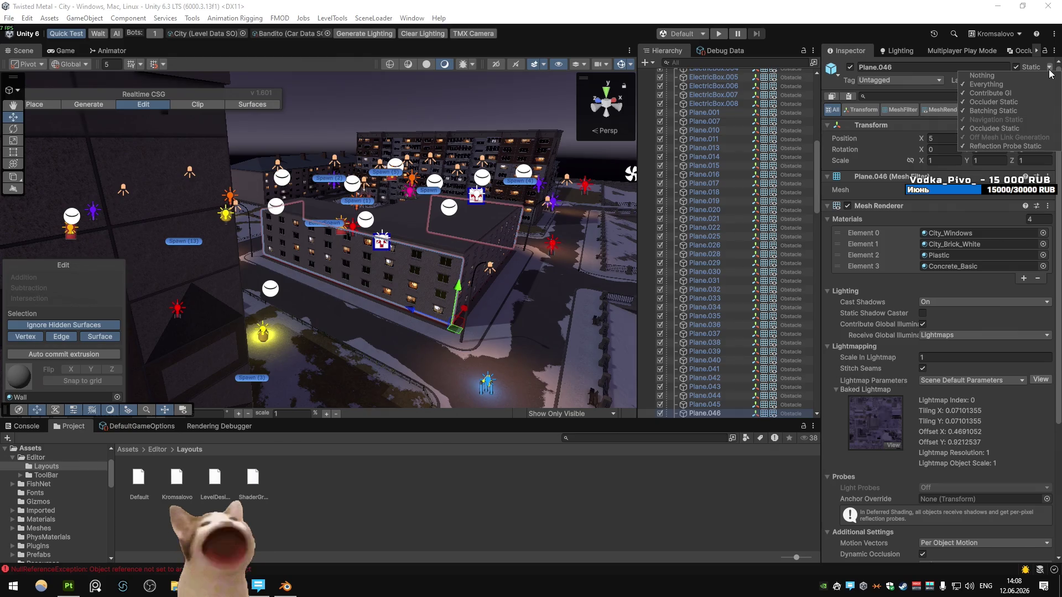
{"action": "key", "text": "Escape"}
{"action": "left_click", "coordinate": [173, 446]}
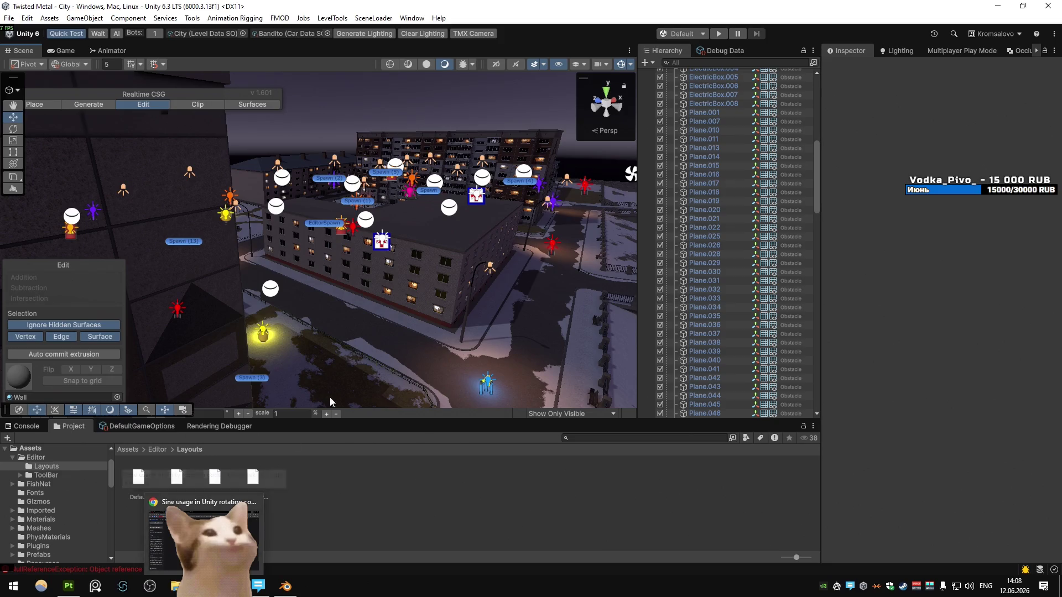
{"action": "key", "text": "alt+Tab"}
{"action": "left_click", "coordinate": [425, 11]}
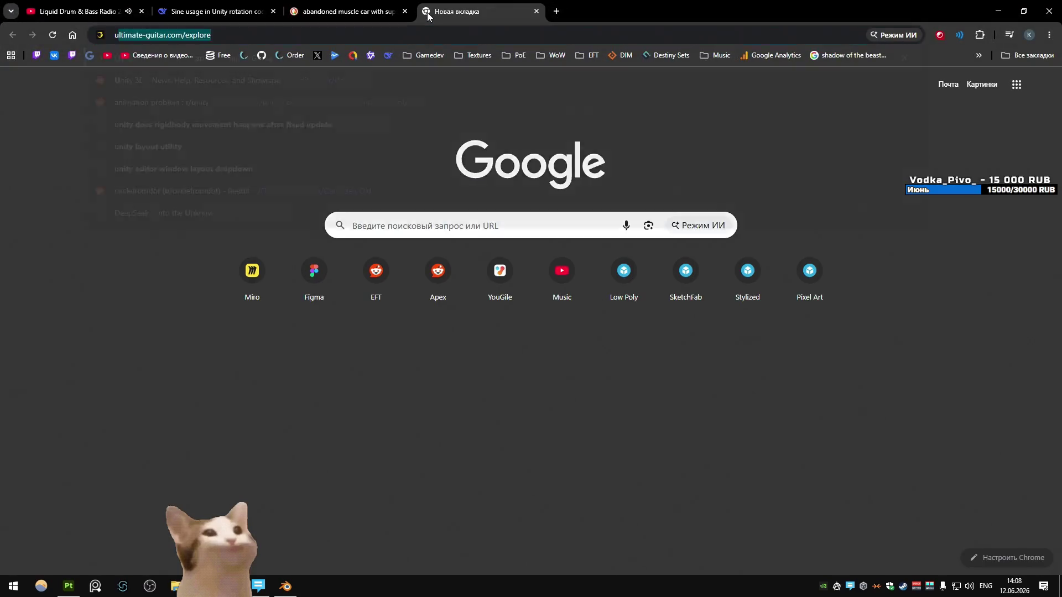
Search 'unity gpu resident drawer should you mark batching static or not' and read the full AI overview answer
{"action": "type", "text": "unity gpu resident drawer should "}
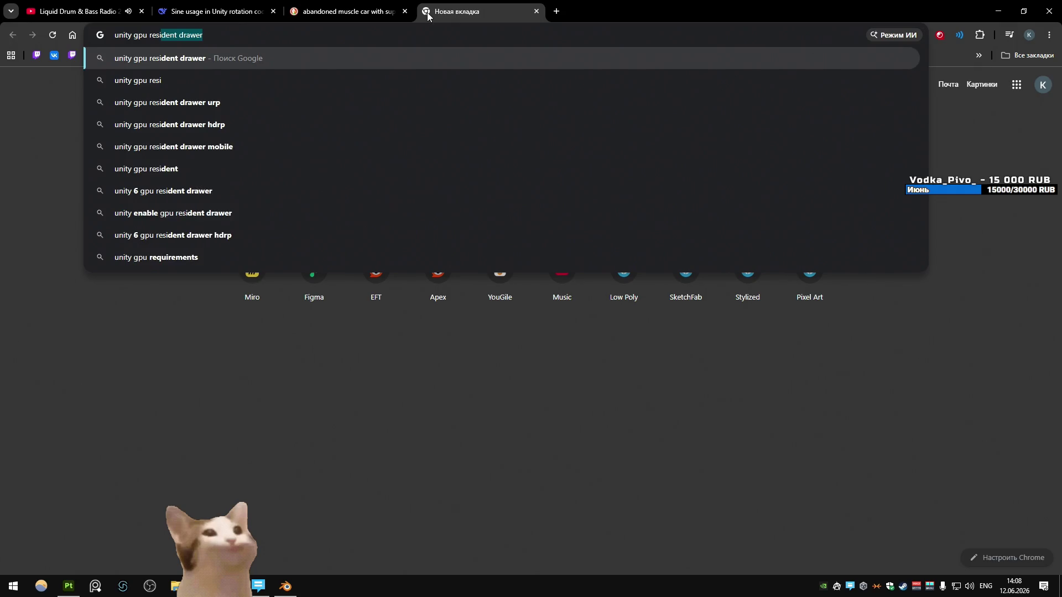
{"action": "type", "text": "you "}
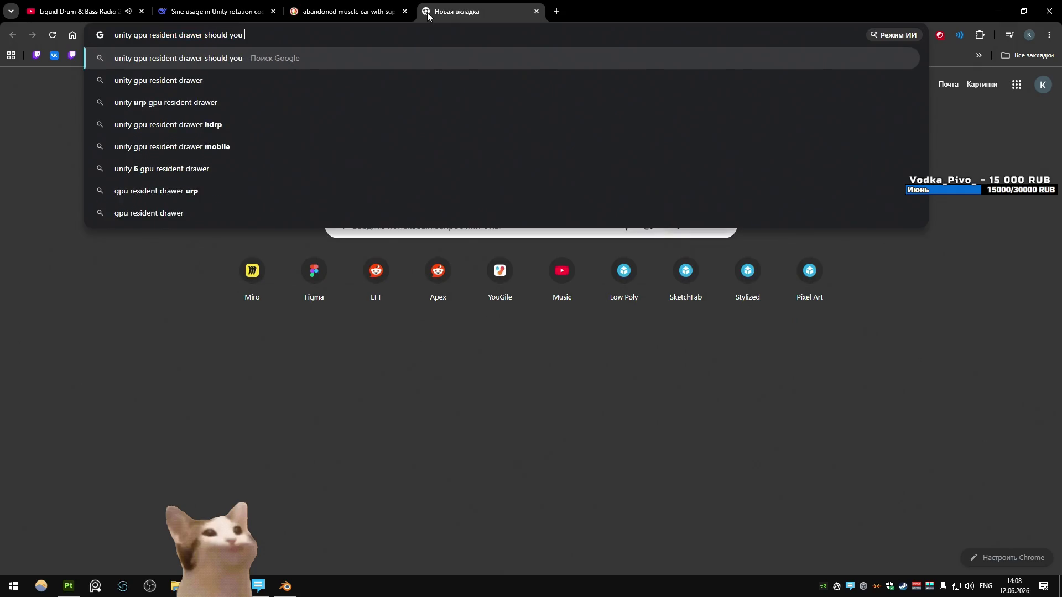
{"action": "type", "text": "mark batching static or not"}
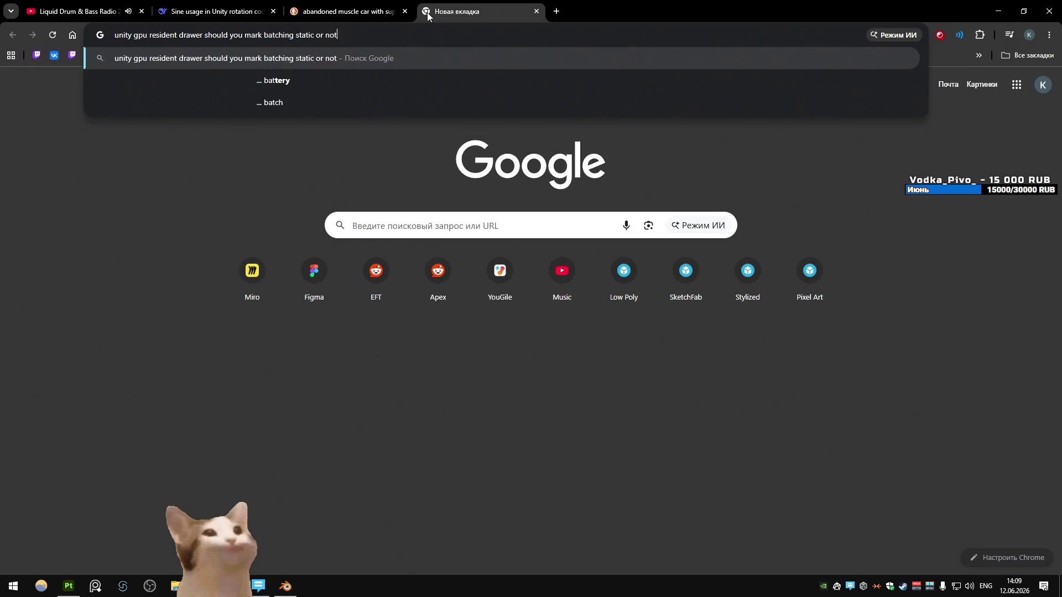
{"action": "key", "text": "Return"}
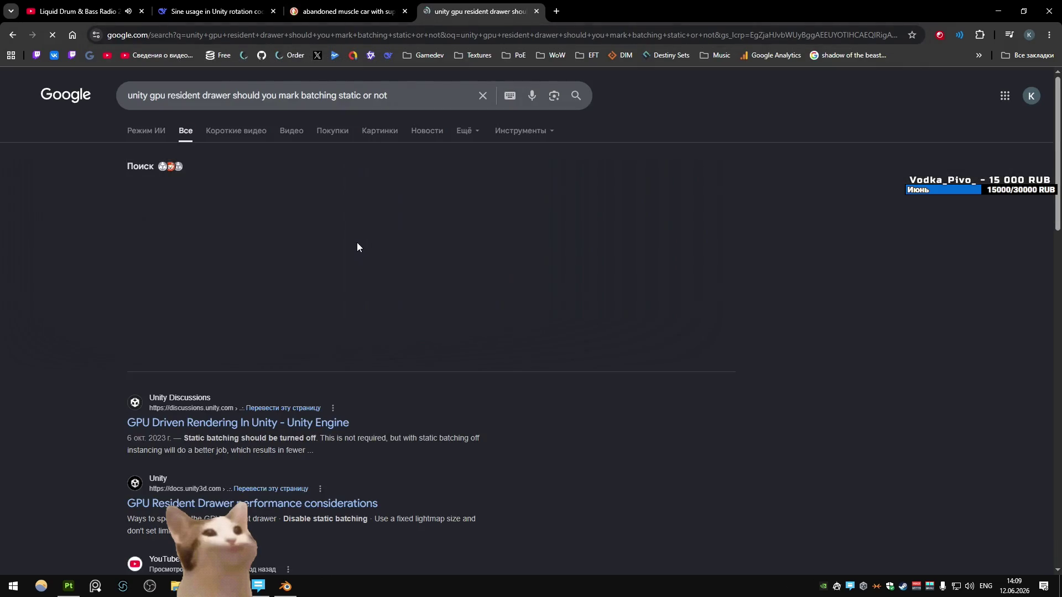
{"action": "left_click", "coordinate": [337, 429]}
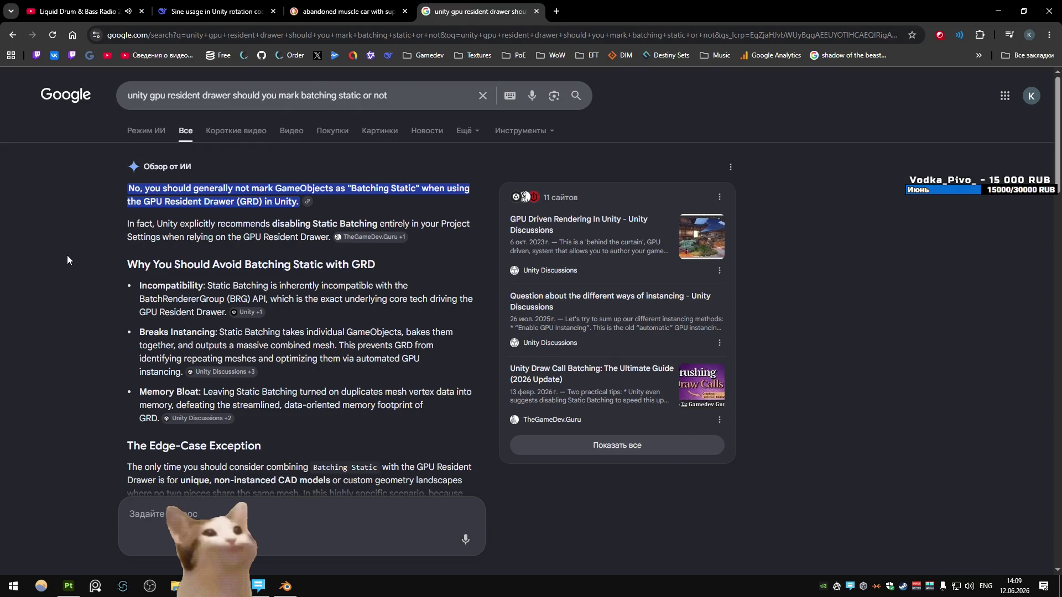
{"action": "scroll", "coordinate": [68, 255], "scroll_direction": "down", "scroll_amount": 3}
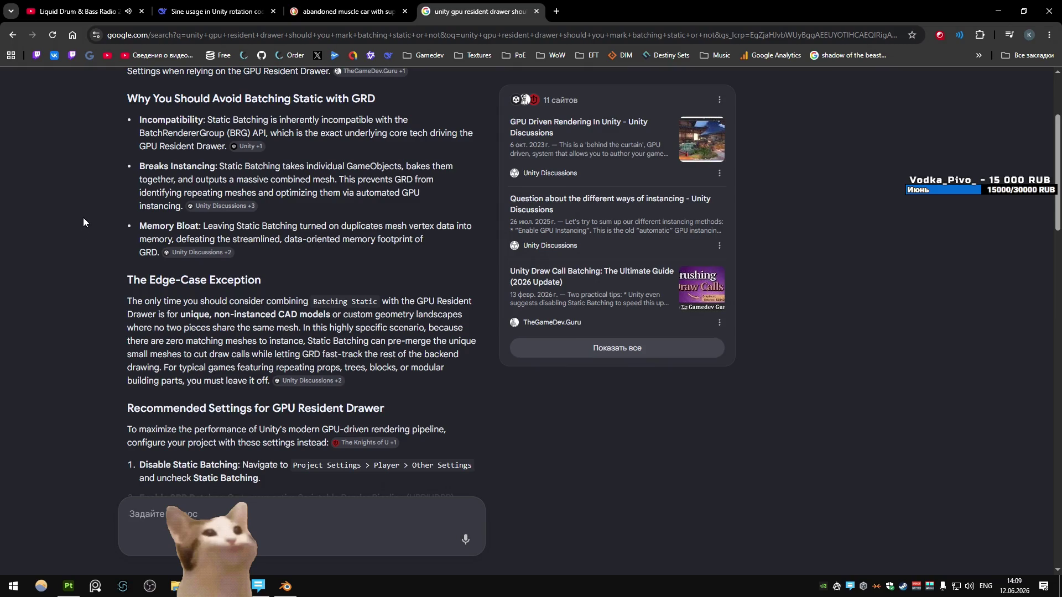
{"action": "scroll", "coordinate": [89, 226], "scroll_direction": "down", "scroll_amount": 2}
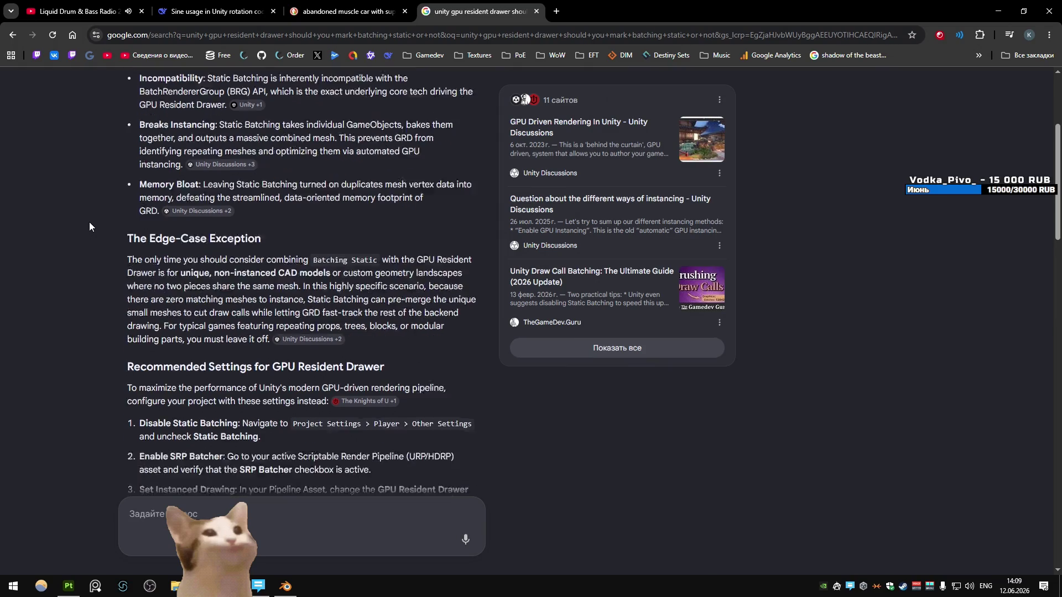
{"action": "scroll", "coordinate": [89, 226], "scroll_direction": "down", "scroll_amount": 2}
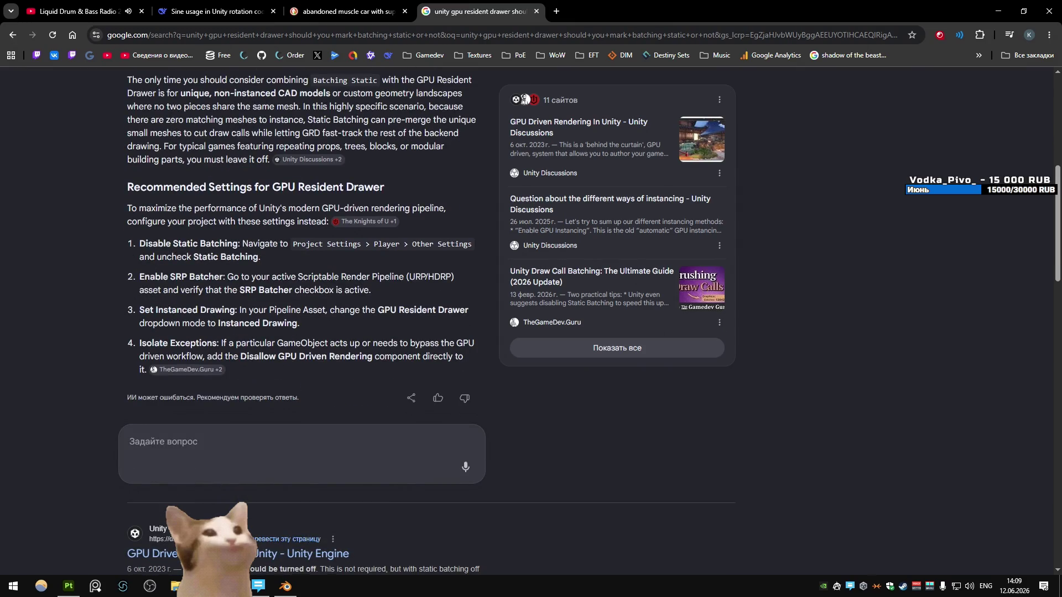
{"action": "key", "text": "alt+Tab"}
{"action": "left_click", "coordinate": [26, 18]}
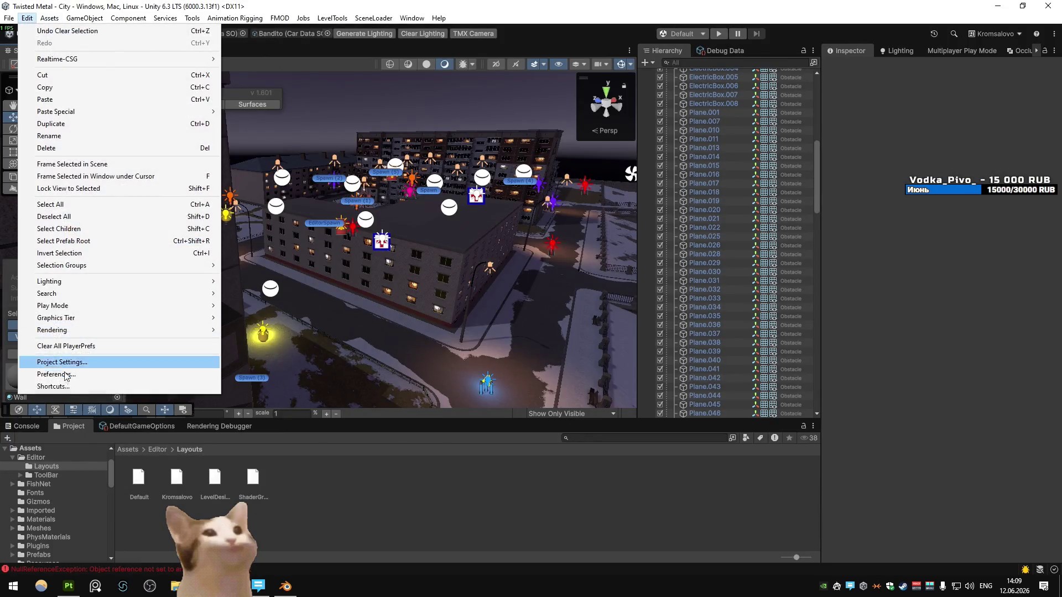
Filter the editor Preferences for 'static', then close the window
{"action": "left_click", "coordinate": [44, 374]}
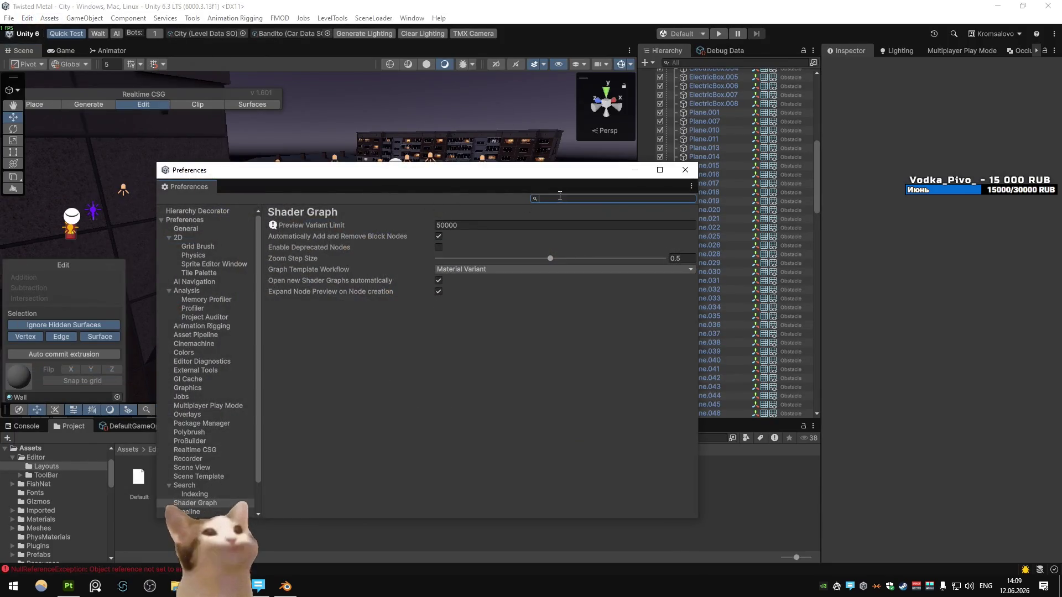
{"action": "type", "text": "static"}
{"action": "key", "text": "Down"}
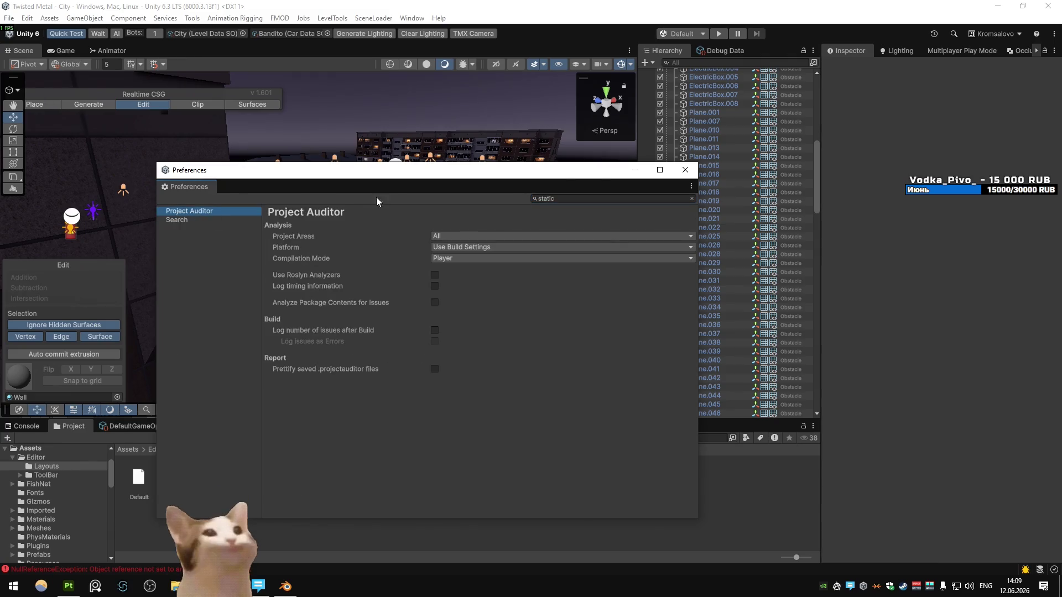
{"action": "left_click", "coordinate": [685, 170]}
Filter Project Settings for 'static' and scroll the Player section to the Static Batching option
{"action": "left_click", "coordinate": [26, 17]}
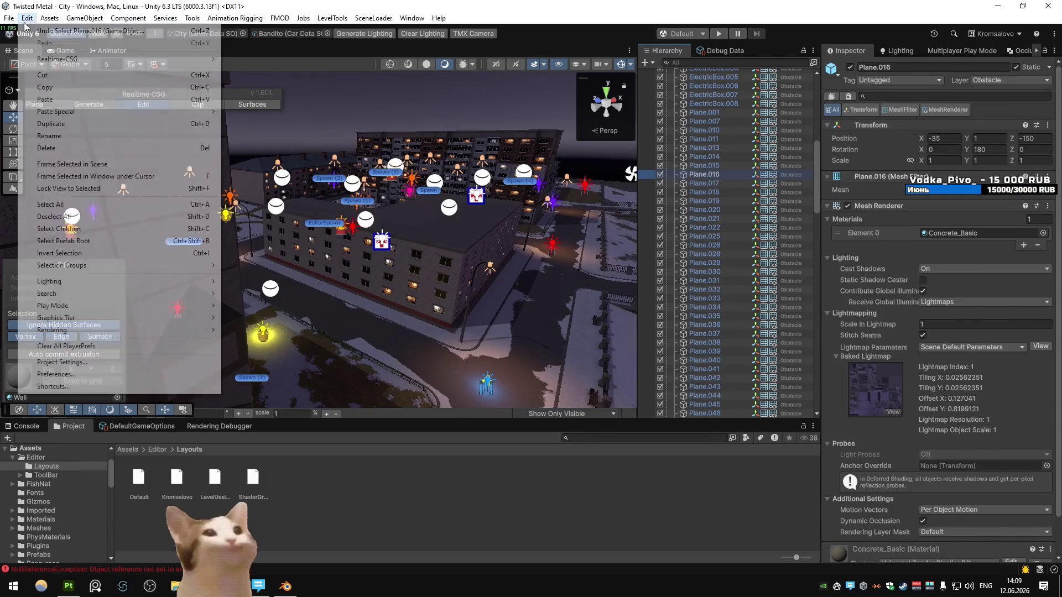
{"action": "left_click", "coordinate": [92, 362]}
{"action": "type", "text": "static"}
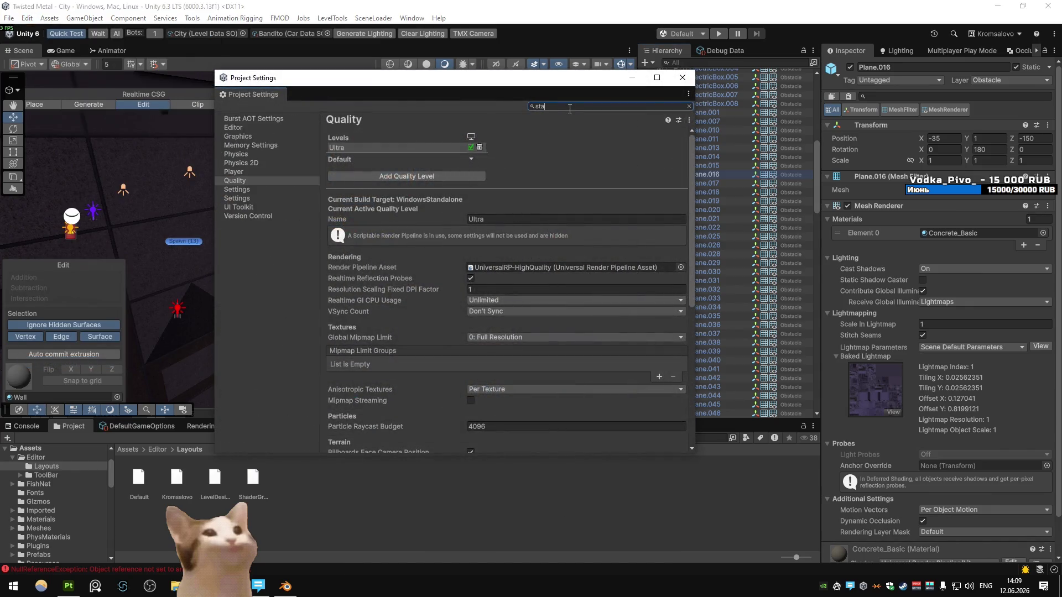
{"action": "left_click", "coordinate": [255, 129]}
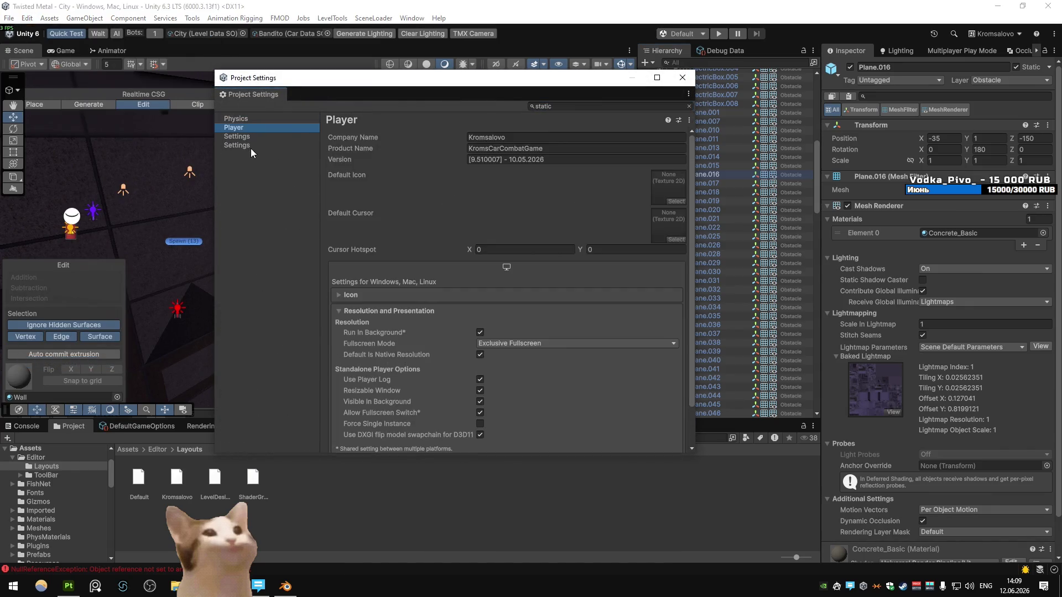
{"action": "scroll", "coordinate": [390, 280], "scroll_direction": "down", "scroll_amount": 2}
{"action": "left_click", "coordinate": [374, 266]}
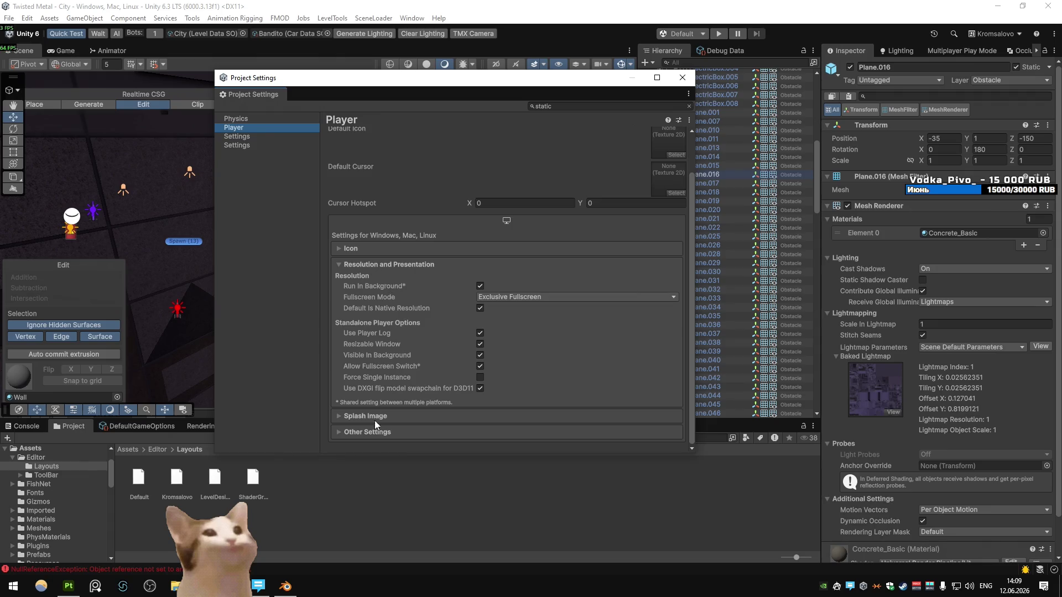
{"action": "scroll", "coordinate": [370, 414], "scroll_direction": "down", "scroll_amount": 10}
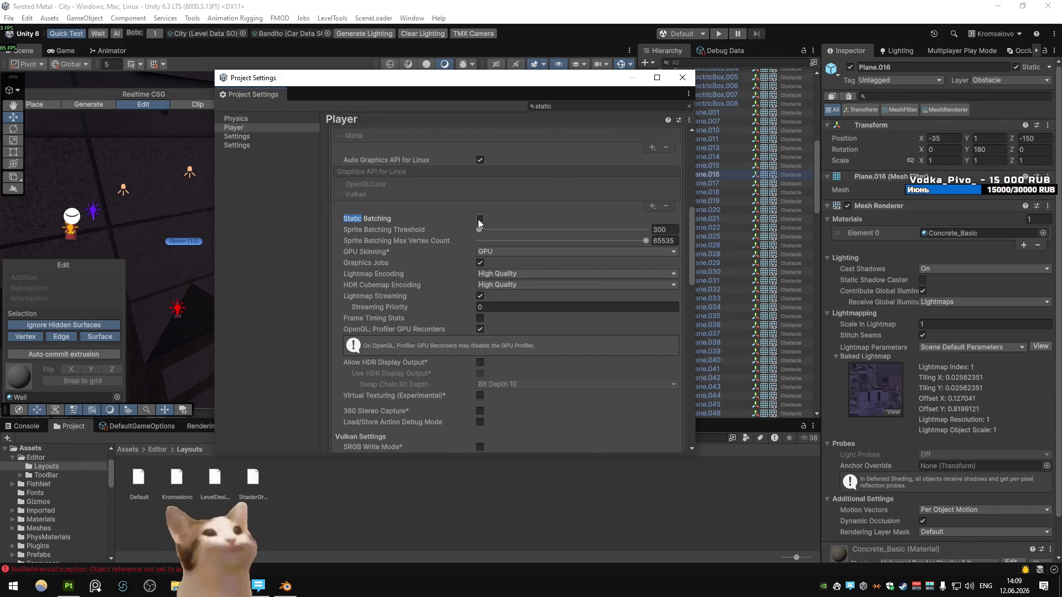
Reread the Chrome search results, then bring the Unity editor back
{"action": "key", "text": "alt+Tab"}
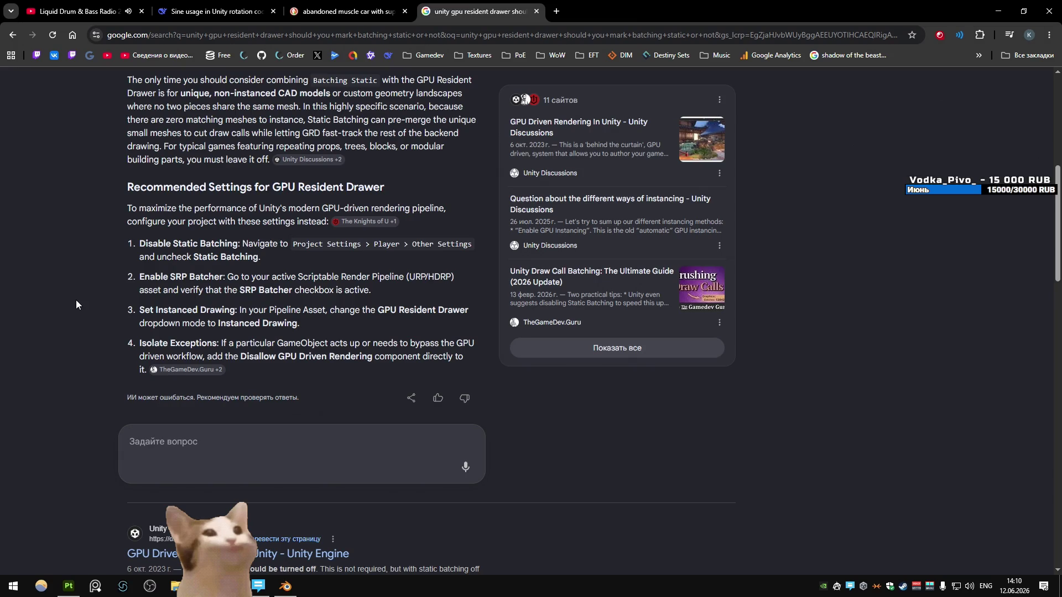
{"action": "scroll", "coordinate": [89, 304], "scroll_direction": "down", "scroll_amount": 4}
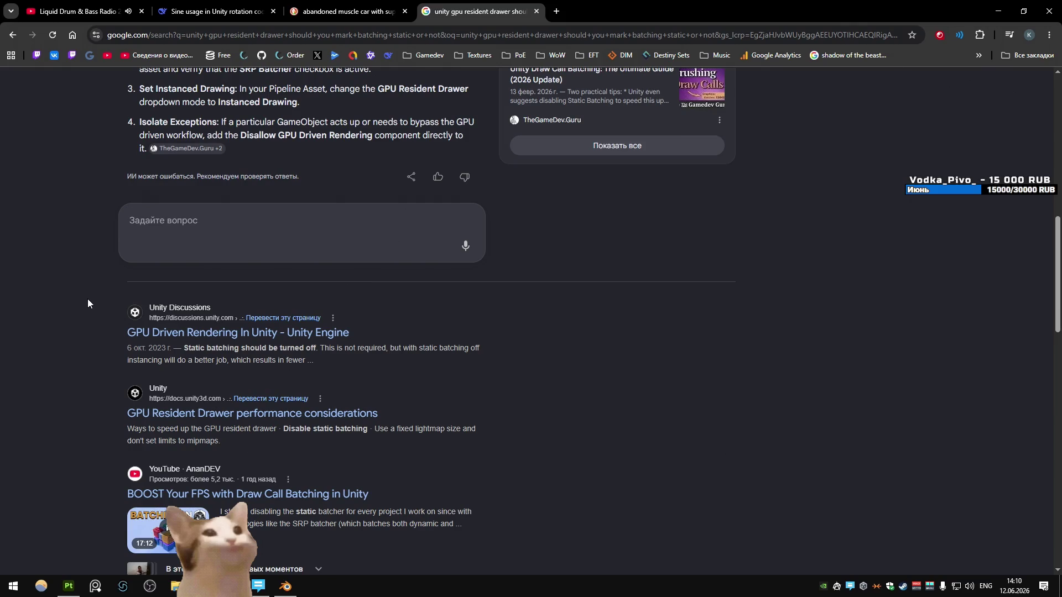
{"action": "key", "text": "ctrl+2"}
{"action": "key", "text": "alt+Tab"}
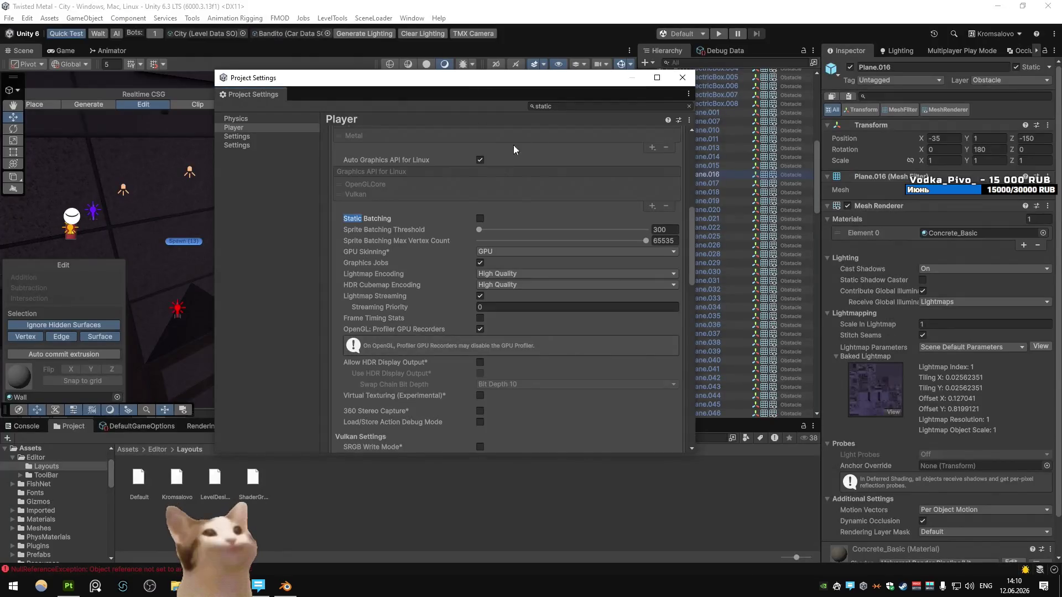
{"action": "left_click", "coordinate": [682, 77]}
{"action": "right_click", "coordinate": [424, 251]}
{"action": "left_click", "coordinate": [457, 272]}
{"action": "right_click", "coordinate": [423, 251]}
{"action": "left_click_drag", "start_coordinate": [299, 132], "coordinate": [387, 189]}
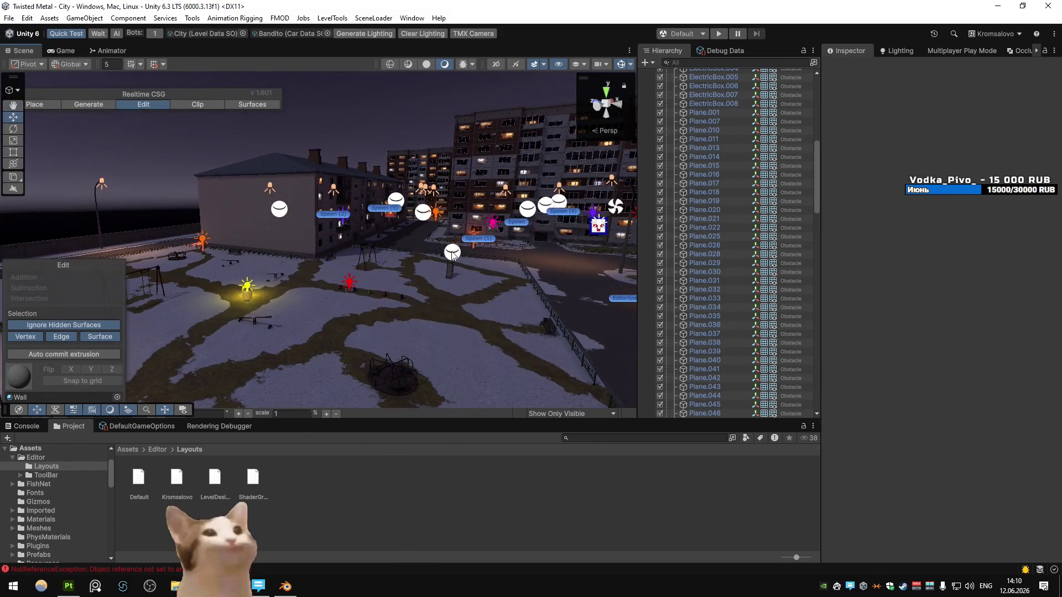
{"action": "left_click", "coordinate": [455, 250]}
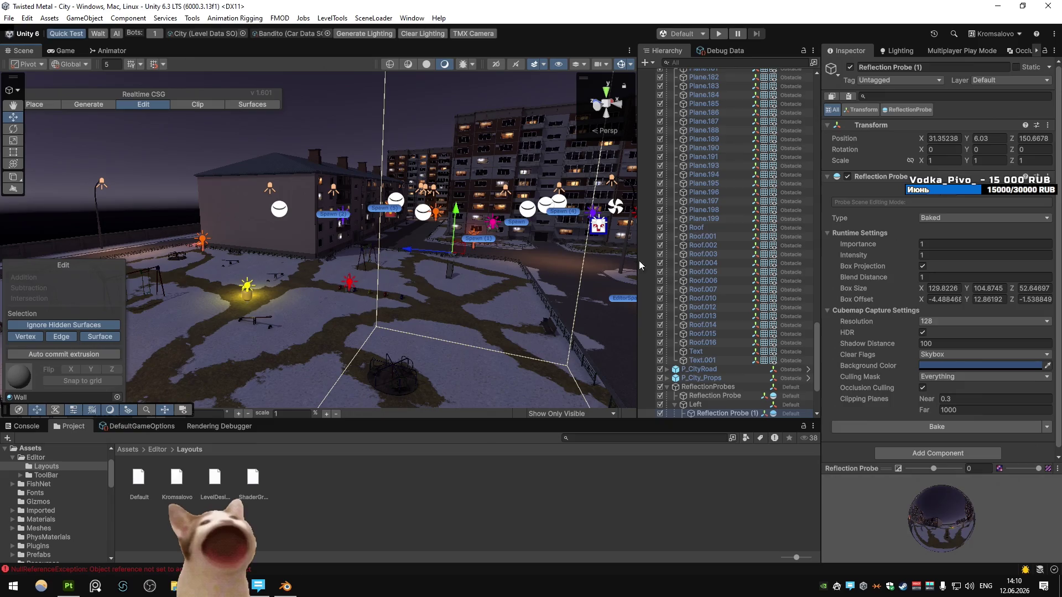
{"action": "left_click", "coordinate": [414, 90]}
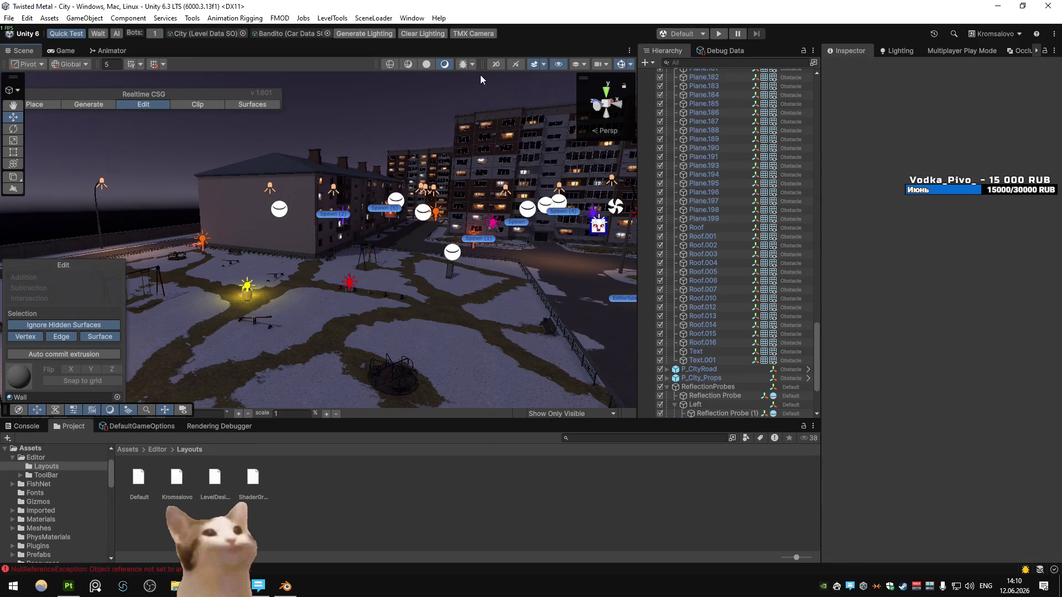
{"action": "left_click", "coordinate": [462, 64]}
{"action": "mouse_move", "coordinate": [498, 110]}
{"action": "left_mouse_down"}
{"action": "mouse_move", "coordinate": [533, 147]}
{"action": "mouse_move", "coordinate": [556, 135]}
{"action": "mouse_move", "coordinate": [522, 107]}
{"action": "mouse_move", "coordinate": [368, 114]}
{"action": "mouse_move", "coordinate": [451, 123]}
{"action": "mouse_move", "coordinate": [386, 157]}
{"action": "mouse_move", "coordinate": [310, 147]}
{"action": "mouse_move", "coordinate": [334, 185]}
{"action": "mouse_move", "coordinate": [292, 120]}
{"action": "mouse_move", "coordinate": [444, 161]}
{"action": "mouse_move", "coordinate": [436, 124]}
{"action": "left_mouse_up"}
{"action": "left_click", "coordinate": [462, 65]}
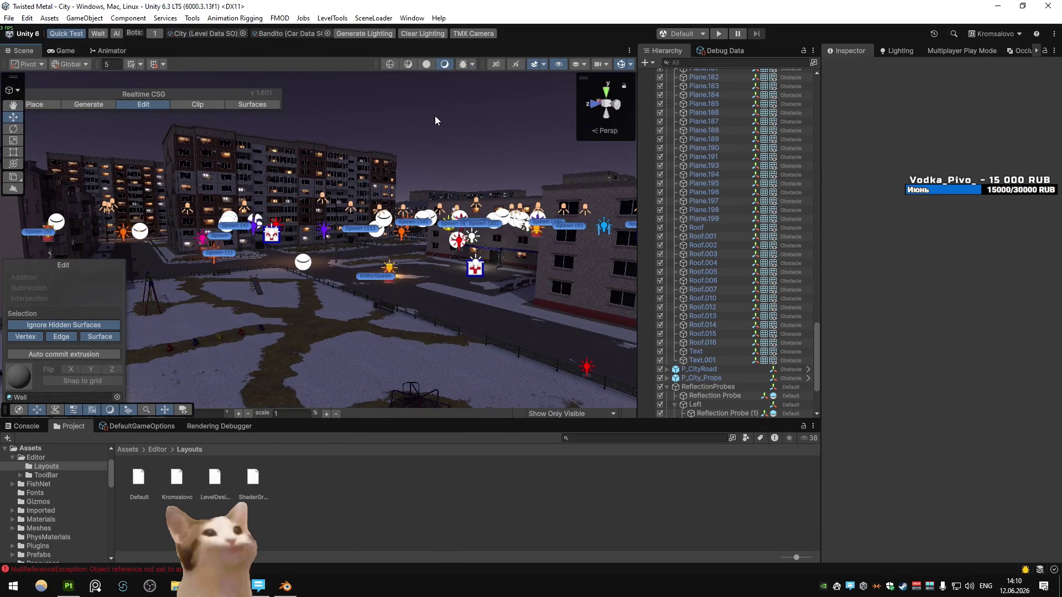
{"action": "left_click", "coordinate": [373, 18]}
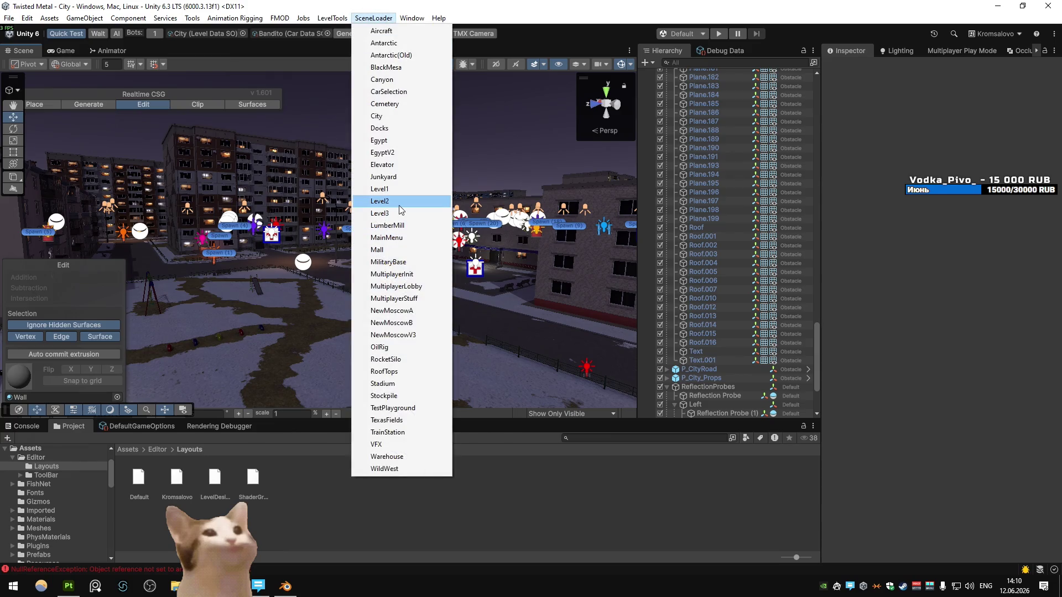
Load the TestPlayground scene and play it to preview the Bandito on Vehicle Select
{"action": "left_click", "coordinate": [394, 408]}
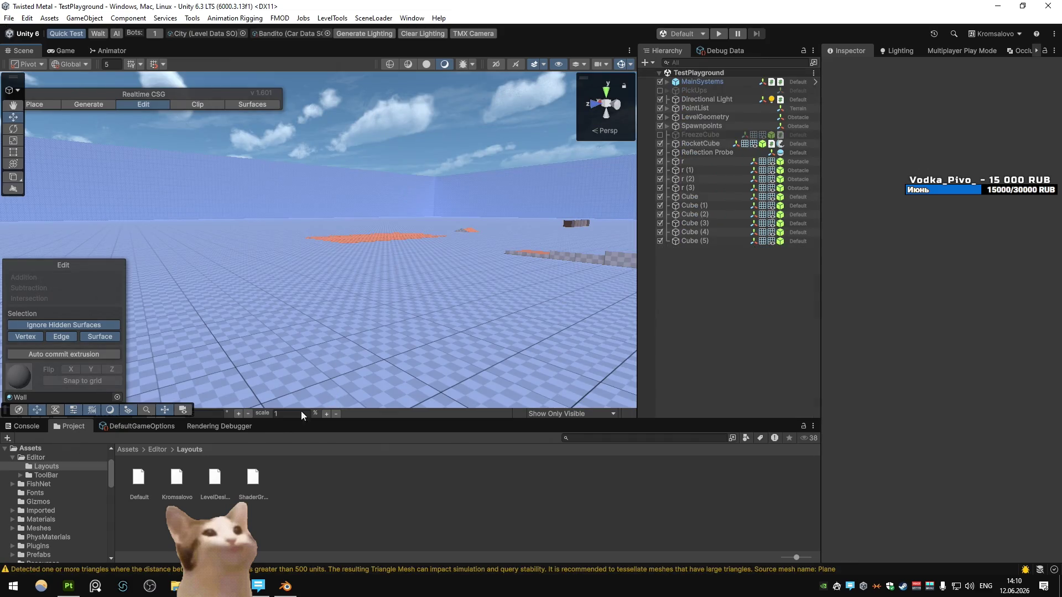
{"action": "left_click", "coordinate": [70, 587]}
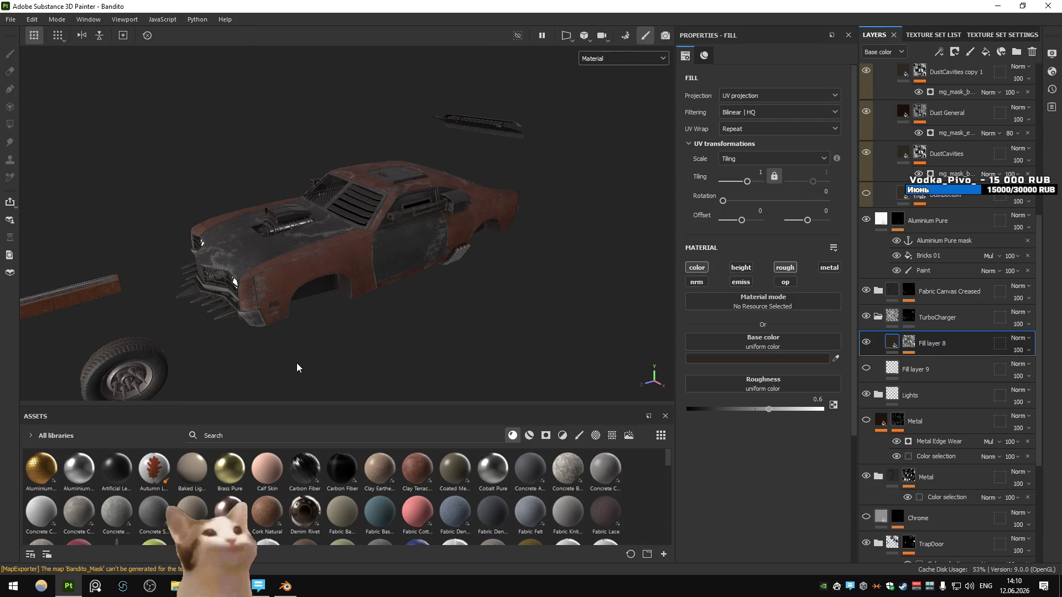
{"action": "mouse_move", "coordinate": [297, 367]}
{"action": "left_mouse_down"}
{"action": "mouse_move", "coordinate": [441, 207]}
{"action": "mouse_move", "coordinate": [351, 255]}
{"action": "mouse_move", "coordinate": [308, 296]}
{"action": "mouse_move", "coordinate": [431, 266]}
{"action": "mouse_move", "coordinate": [427, 286]}
{"action": "mouse_move", "coordinate": [409, 188]}
{"action": "left_mouse_up"}
{"action": "key", "text": "alt+Tab"}
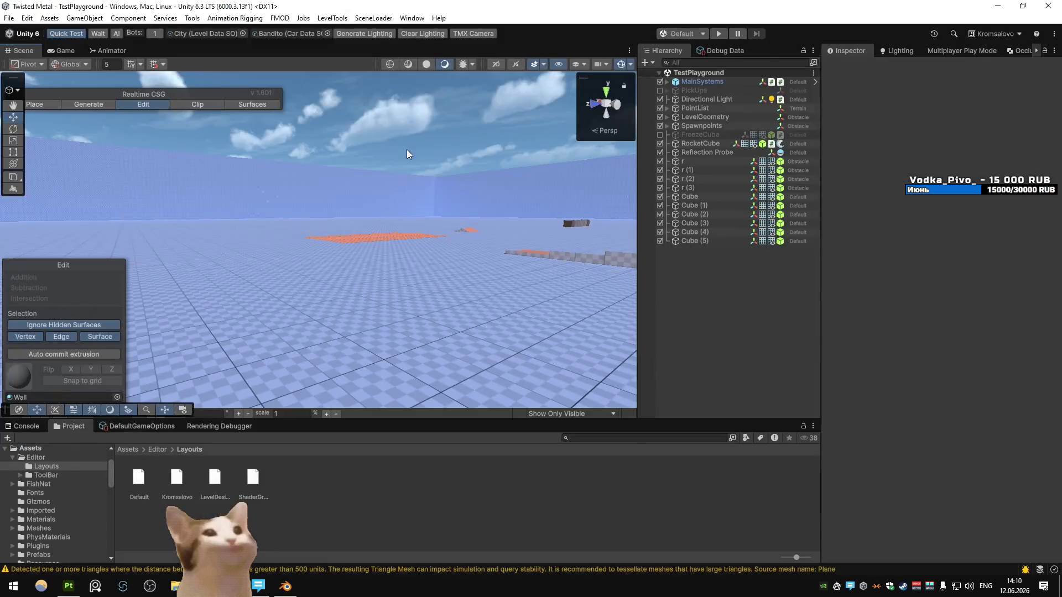
{"action": "left_click", "coordinate": [721, 33]}
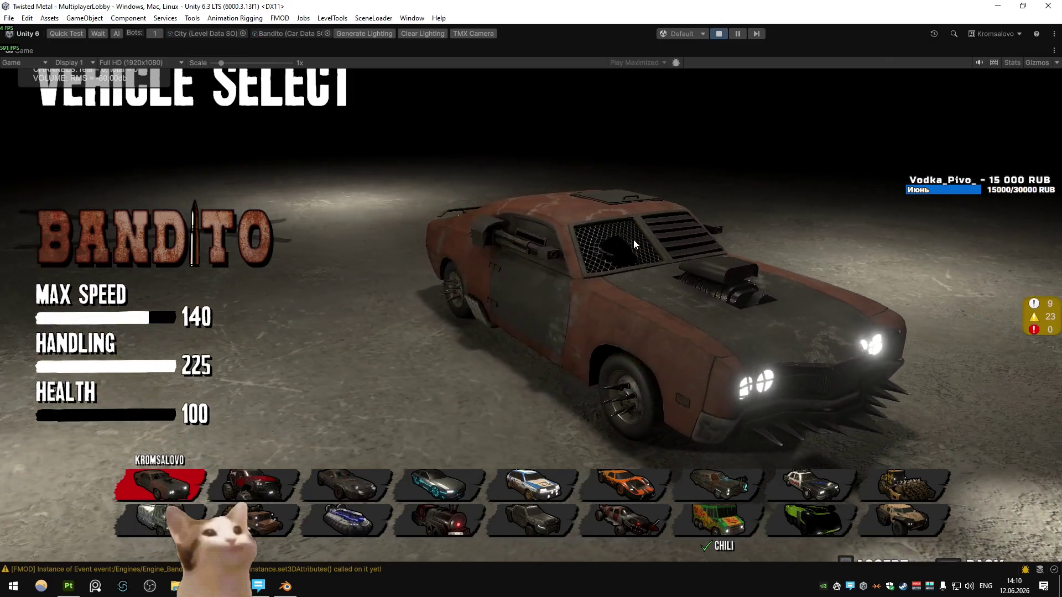
{"action": "key", "text": "alt+Tab"}
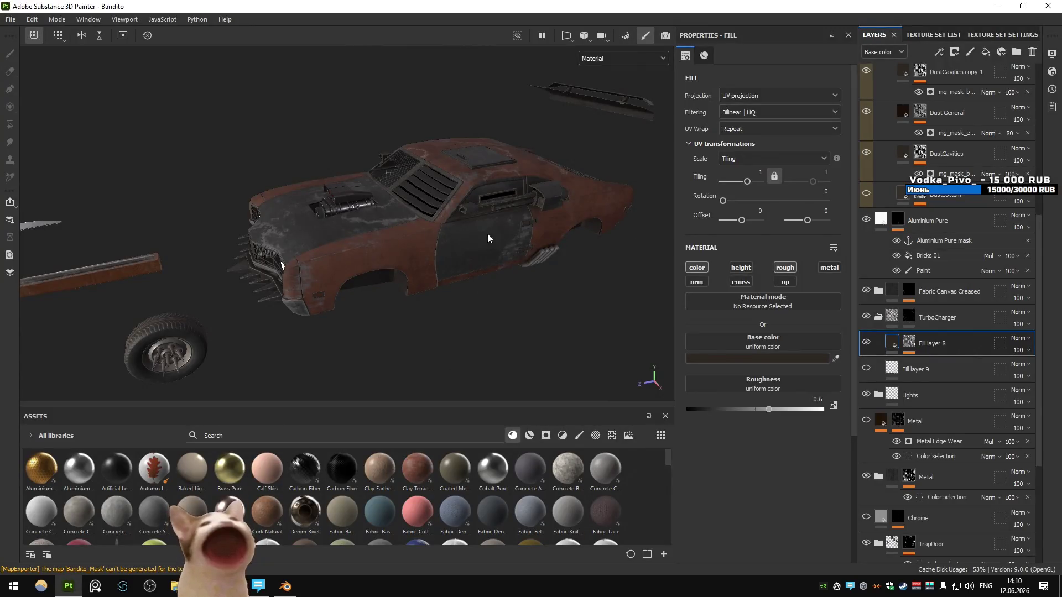
Show Fill layer 9 and give it a black mask
{"action": "scroll", "coordinate": [505, 240], "scroll_direction": "up", "scroll_amount": 10}
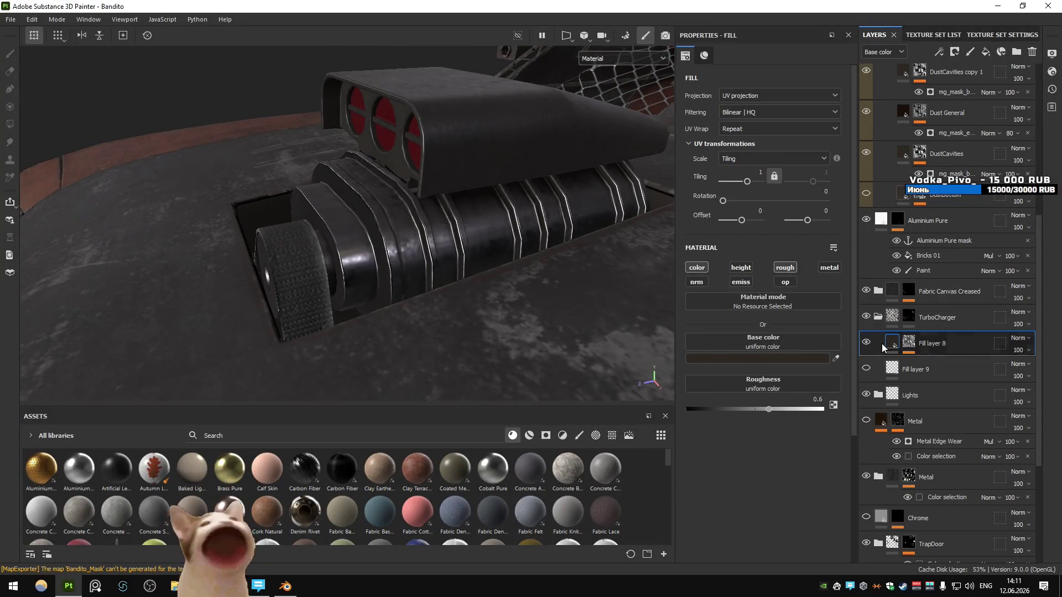
{"action": "left_click", "coordinate": [940, 369]}
{"action": "left_click", "coordinate": [866, 369]}
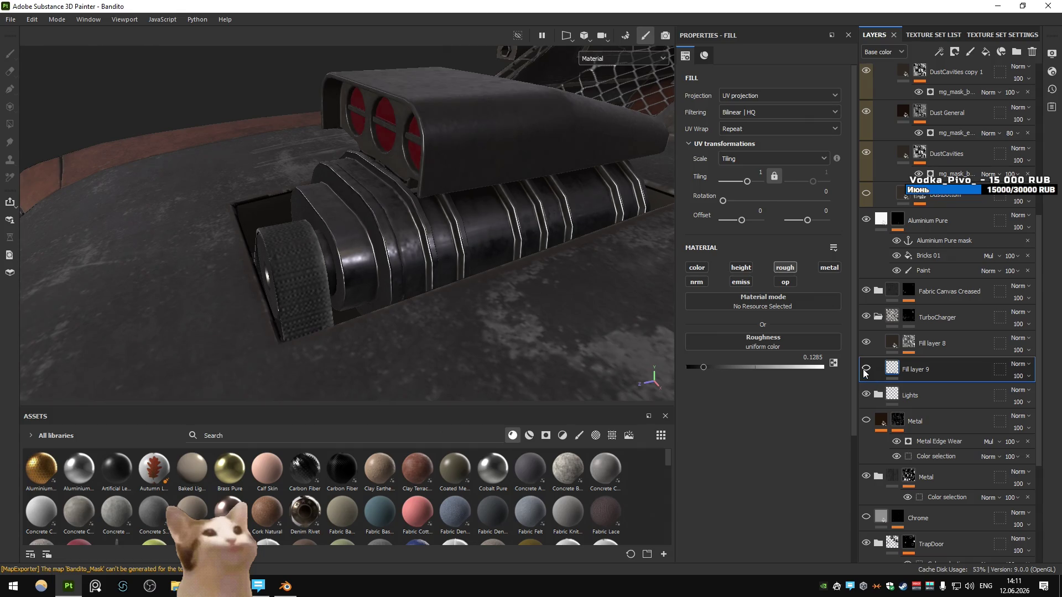
{"action": "left_click", "coordinate": [955, 51]}
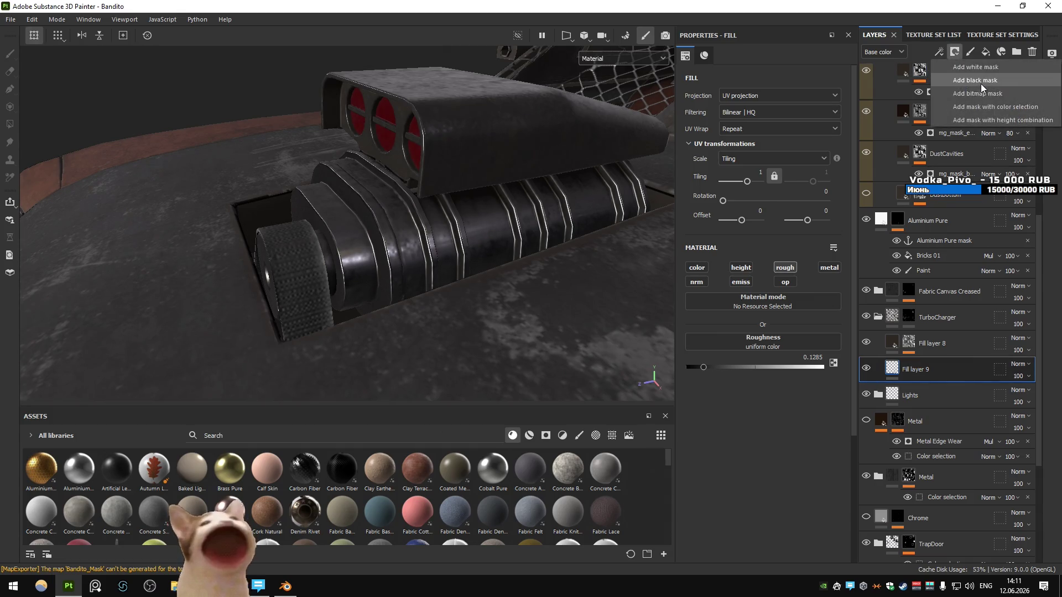
{"action": "left_click", "coordinate": [981, 81]}
Add a Curvature generator to the mask and lower its Global Balance to 0.01
{"action": "left_click", "coordinate": [939, 51]}
{"action": "left_click", "coordinate": [968, 107]}
{"action": "left_click", "coordinate": [766, 83]}
{"action": "type", "text": "cur"}
{"action": "left_click", "coordinate": [790, 115]}
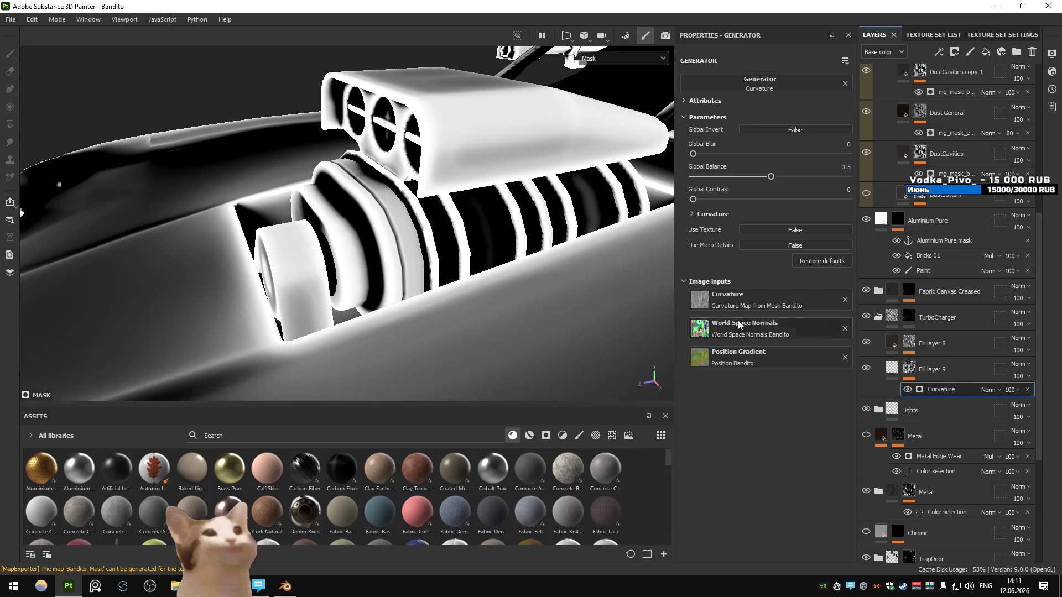
{"action": "left_click_drag", "start_coordinate": [753, 176], "coordinate": [696, 186]}
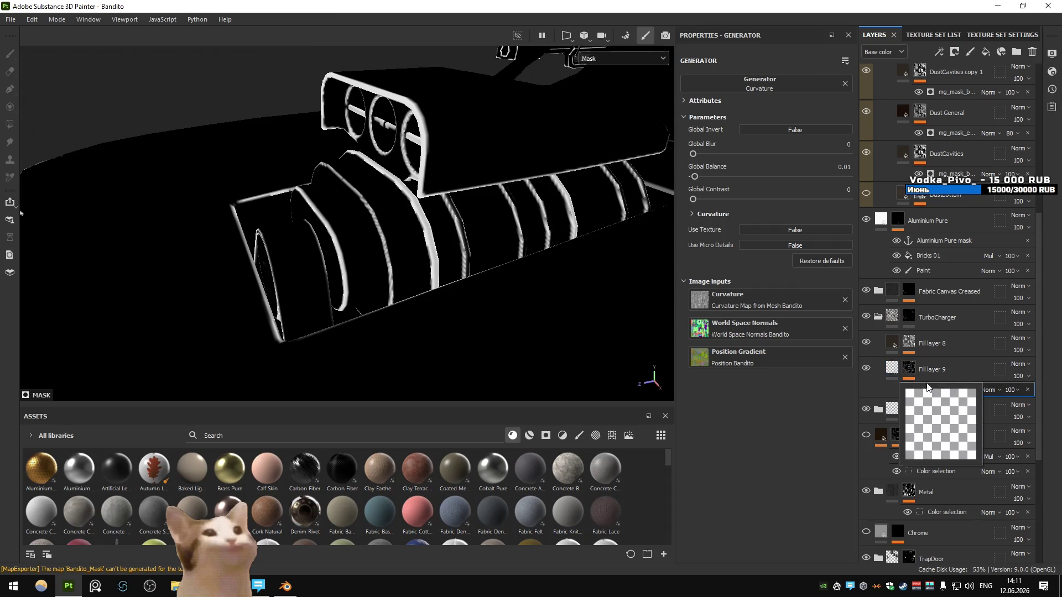
{"action": "left_click", "coordinate": [939, 53]}
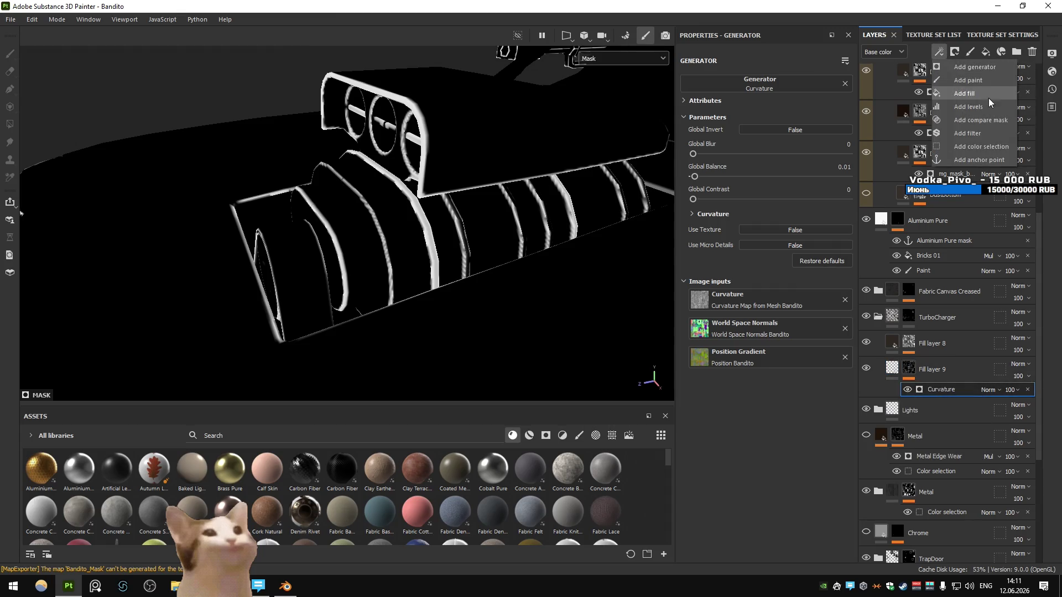
Add a Multiply Paint effect to the mask and black out the whole hood scoop
{"action": "left_click", "coordinate": [985, 85]}
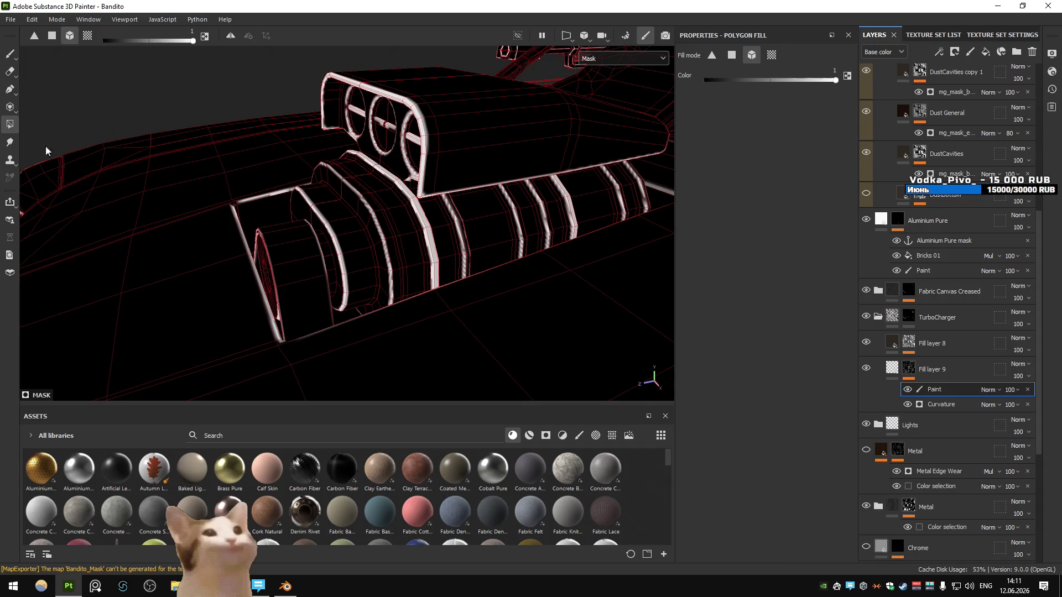
{"action": "left_click", "coordinate": [993, 389]}
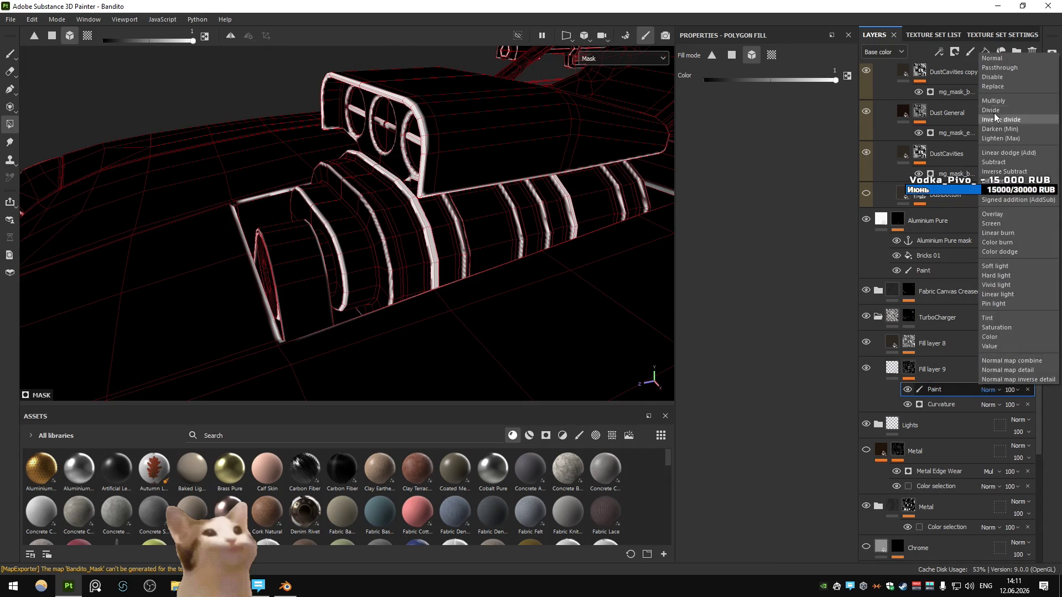
{"action": "left_click", "coordinate": [995, 104]}
{"action": "key", "text": "x"}
{"action": "scroll", "coordinate": [400, 221], "scroll_direction": "down", "scroll_amount": 3}
{"action": "mouse_move", "coordinate": [250, 116]}
{"action": "left_mouse_down"}
{"action": "mouse_move", "coordinate": [534, 292]}
{"action": "mouse_move", "coordinate": [520, 280]}
{"action": "left_mouse_up"}
Fill the supercharger ribs white in the mask and raise the layer's roughness to 0.5502
{"action": "scroll", "coordinate": [519, 281], "scroll_direction": "down", "scroll_amount": 2}
{"action": "key", "text": "x"}
{"action": "scroll", "coordinate": [420, 239], "scroll_direction": "up", "scroll_amount": 3}
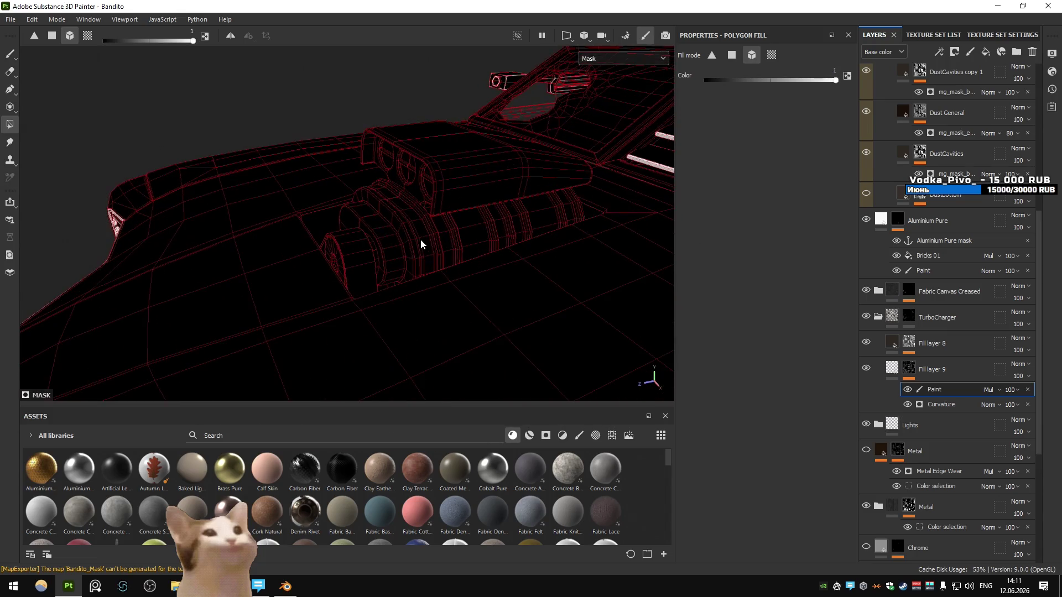
{"action": "left_click", "coordinate": [421, 239]}
{"action": "mouse_move", "coordinate": [427, 239]}
{"action": "left_mouse_down"}
{"action": "mouse_move", "coordinate": [479, 202]}
{"action": "mouse_move", "coordinate": [287, 289]}
{"action": "mouse_move", "coordinate": [396, 233]}
{"action": "mouse_move", "coordinate": [356, 237]}
{"action": "mouse_move", "coordinate": [348, 264]}
{"action": "left_mouse_up"}
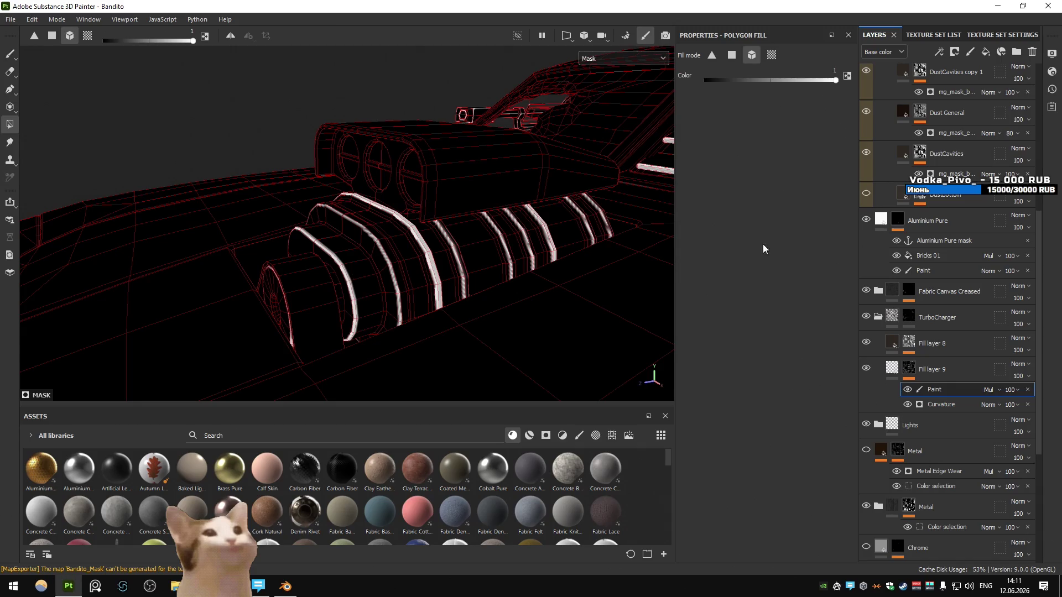
{"action": "left_click", "coordinate": [892, 369]}
{"action": "mouse_move", "coordinate": [733, 366]}
{"action": "left_mouse_down"}
{"action": "mouse_move", "coordinate": [795, 370]}
{"action": "mouse_move", "coordinate": [762, 363]}
{"action": "left_mouse_up"}
Finalize the roughness value, export the five Bandito textures, and check them in Unity
{"action": "left_click", "coordinate": [814, 357]}
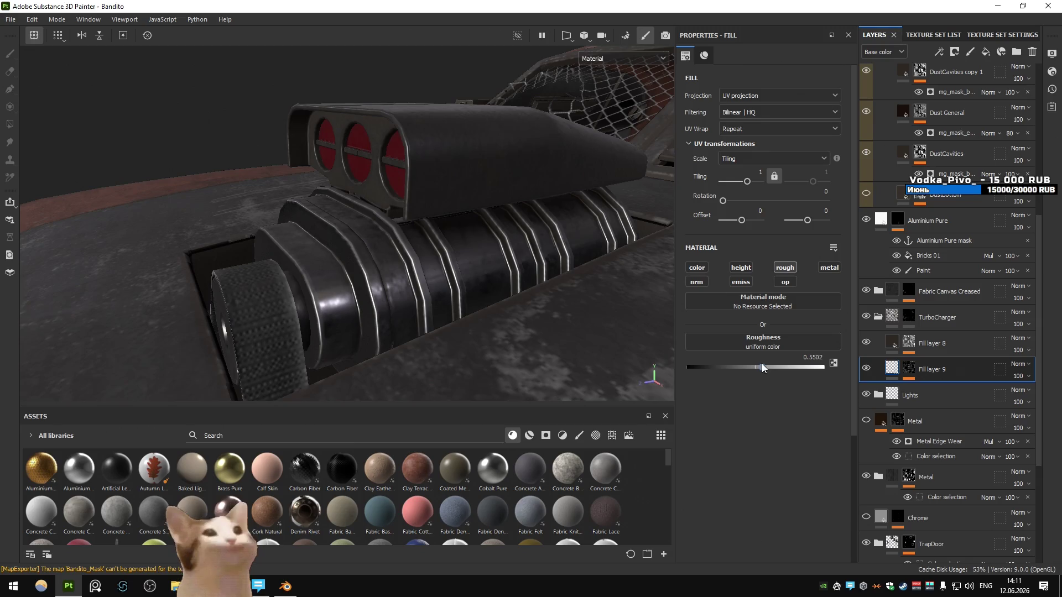
{"action": "key", "text": "ctrl+shift+e"}
{"action": "left_click", "coordinate": [796, 482]}
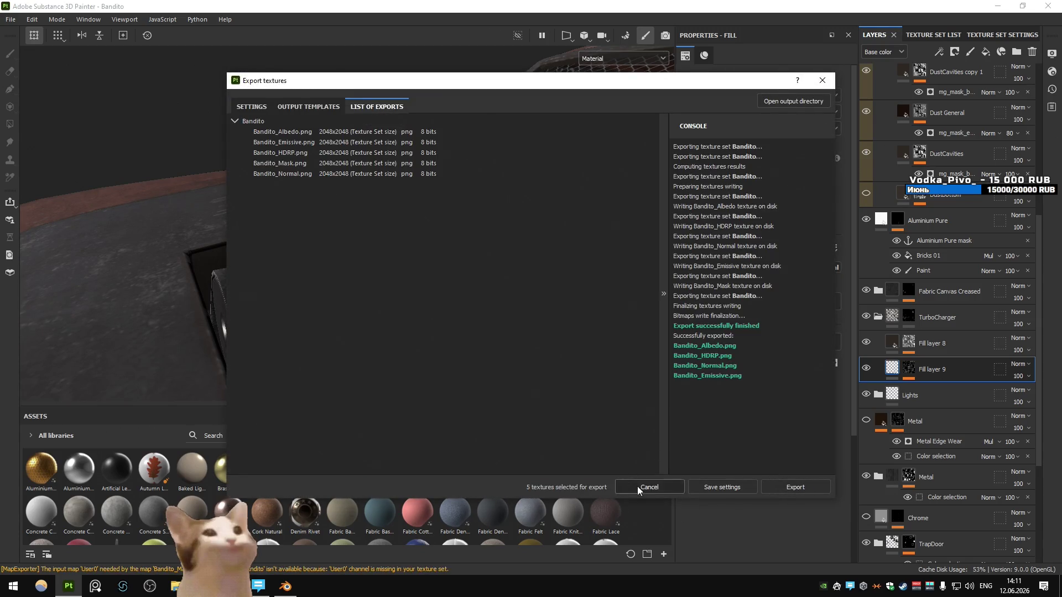
{"action": "left_click", "coordinate": [637, 486]}
{"action": "key", "text": "alt+Tab"}
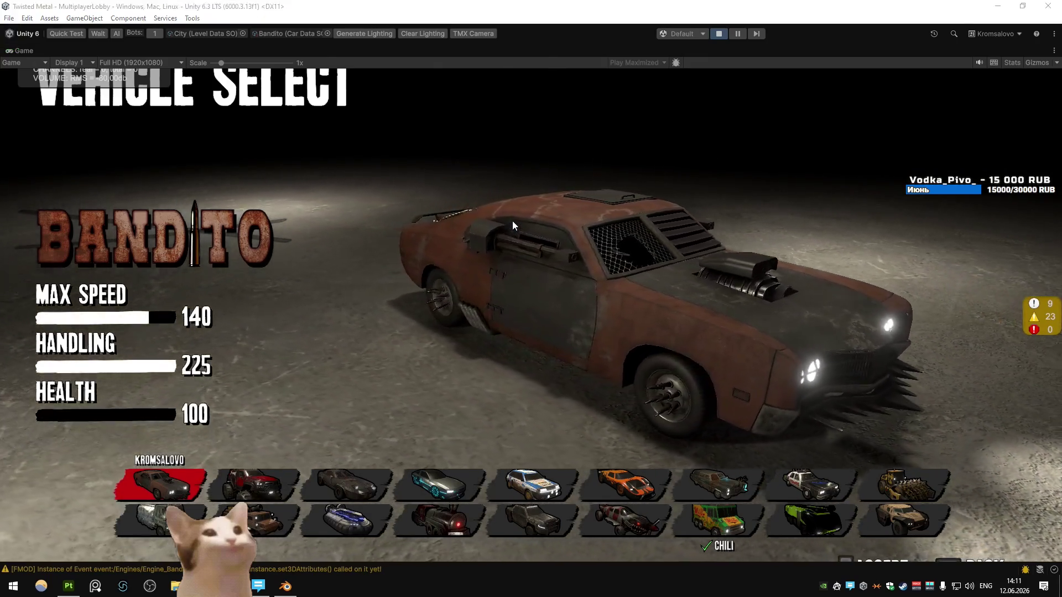
Re-export the Bandito textures, review them on Unity's vehicle select, then return to Painter
{"action": "key", "text": "alt+Tab"}
{"action": "key", "text": "ctrl+shift+e"}
{"action": "left_click", "coordinate": [799, 487]}
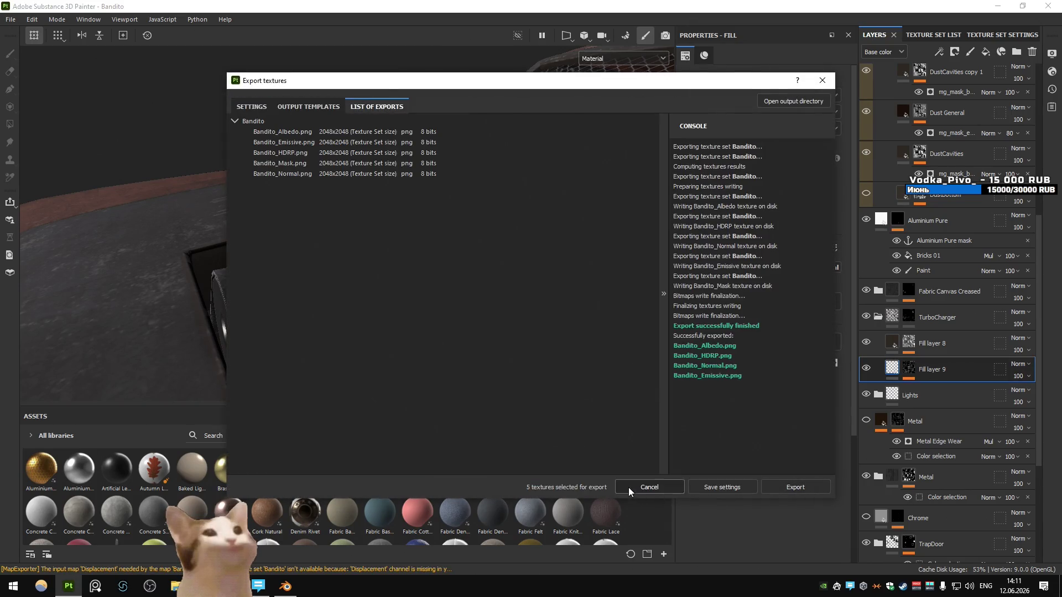
{"action": "left_click", "coordinate": [630, 491]}
{"action": "key", "text": "alt+Tab"}
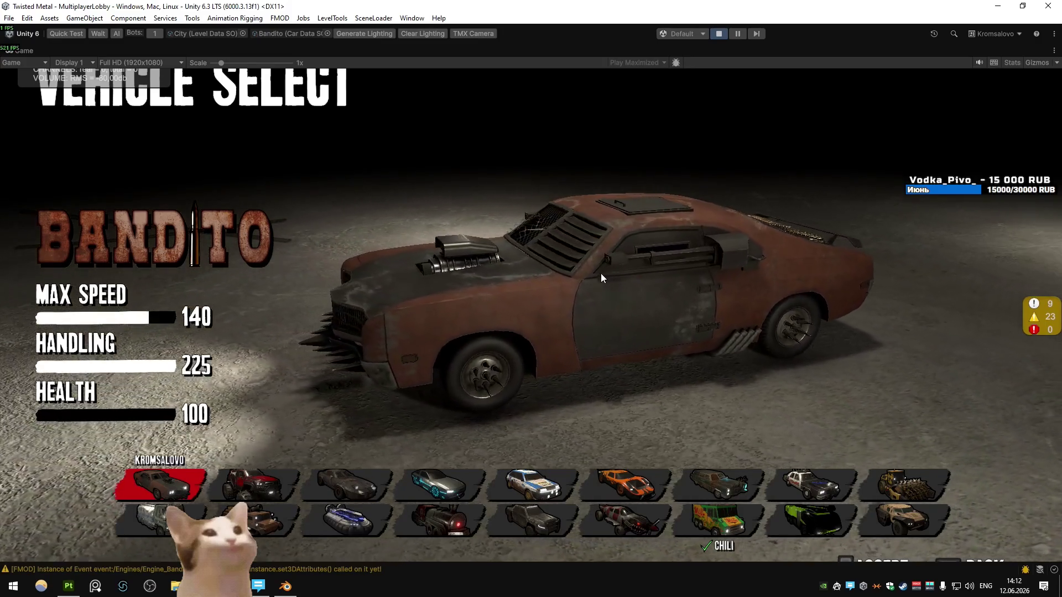
{"action": "key", "text": "alt+Tab"}
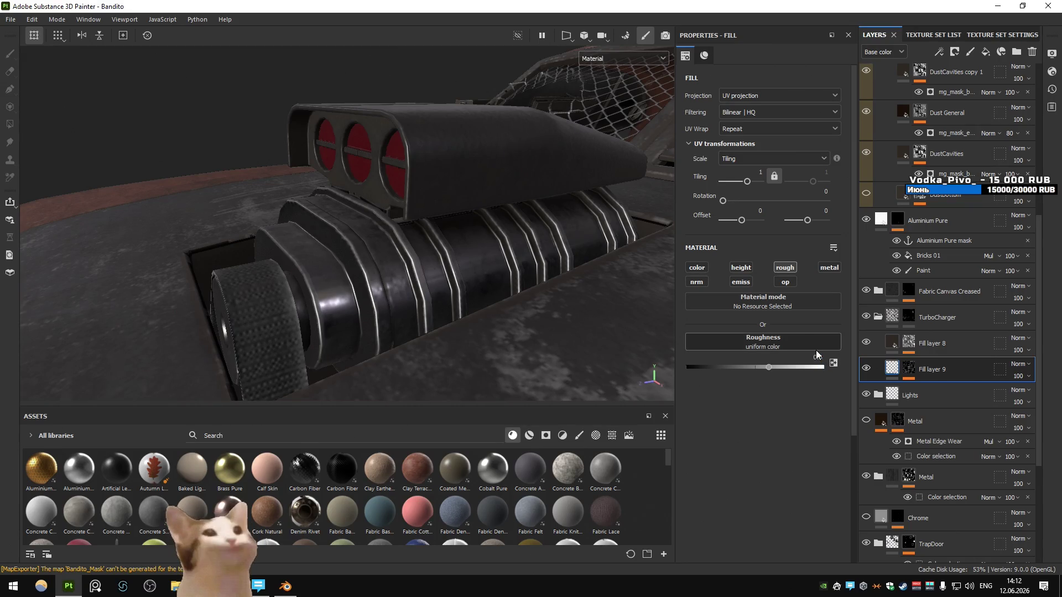
Reset the Curvature mask's global contrast to 0 and lower Soft to 0.03 for crisper rib edges
{"action": "left_click", "coordinate": [866, 369]}
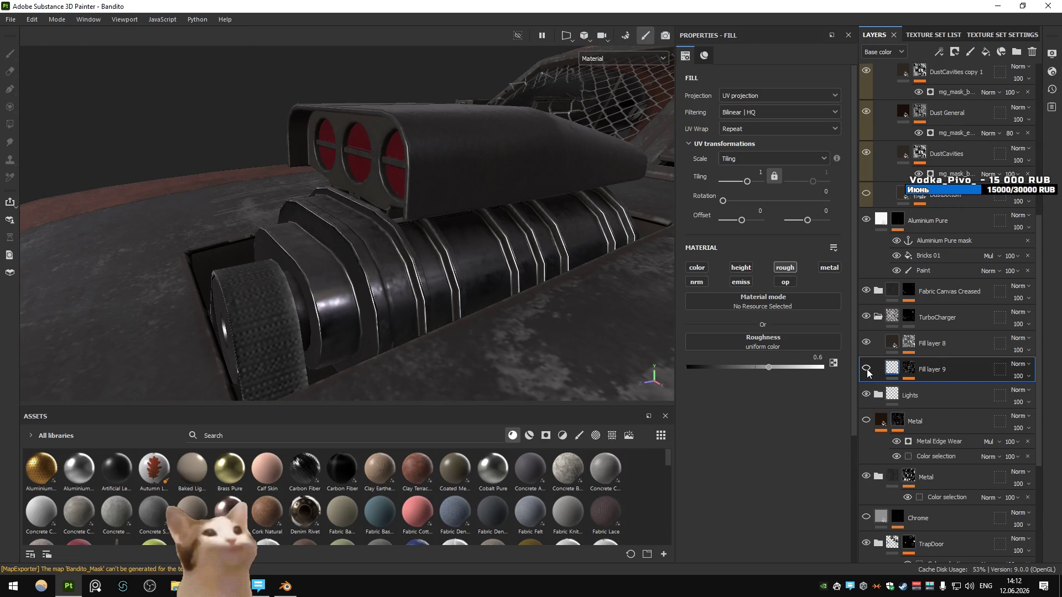
{"action": "left_click", "coordinate": [918, 384]}
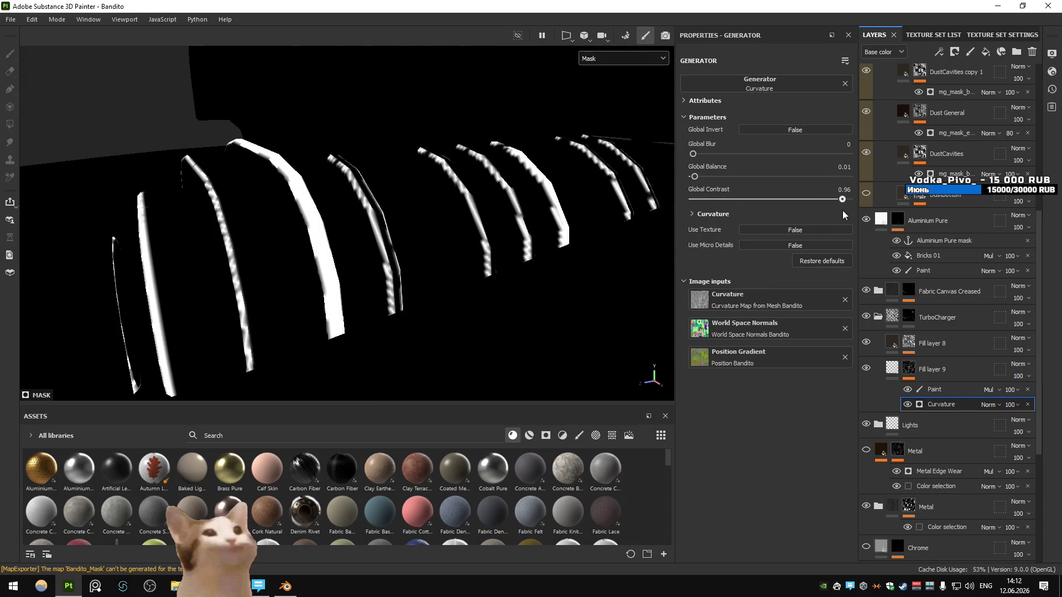
{"action": "left_click", "coordinate": [708, 215]}
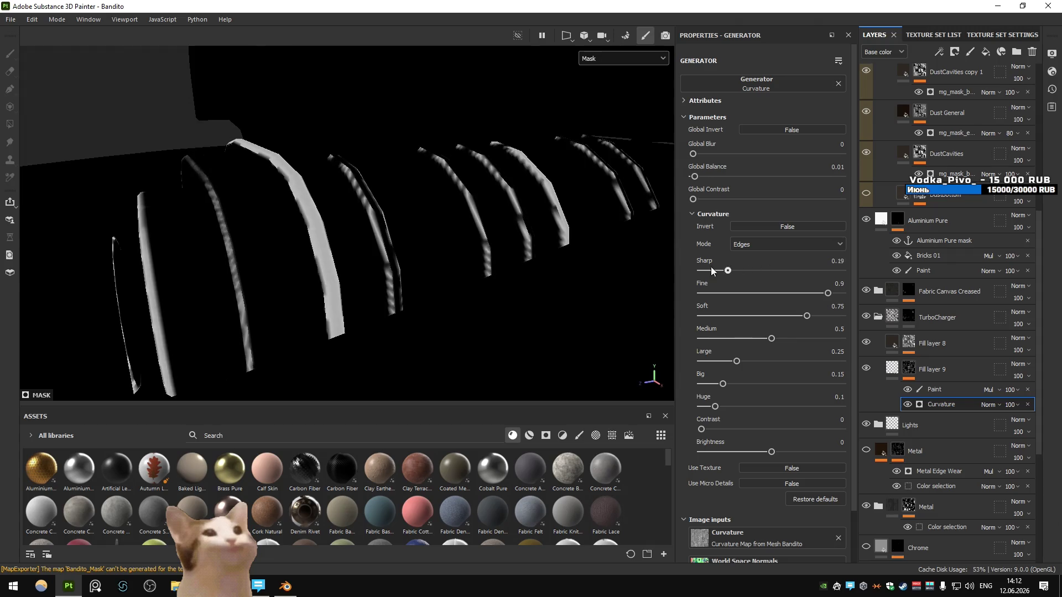
{"action": "mouse_move", "coordinate": [817, 294]}
{"action": "left_mouse_down"}
{"action": "mouse_move", "coordinate": [828, 293]}
{"action": "mouse_move", "coordinate": [706, 313]}
{"action": "left_mouse_up"}
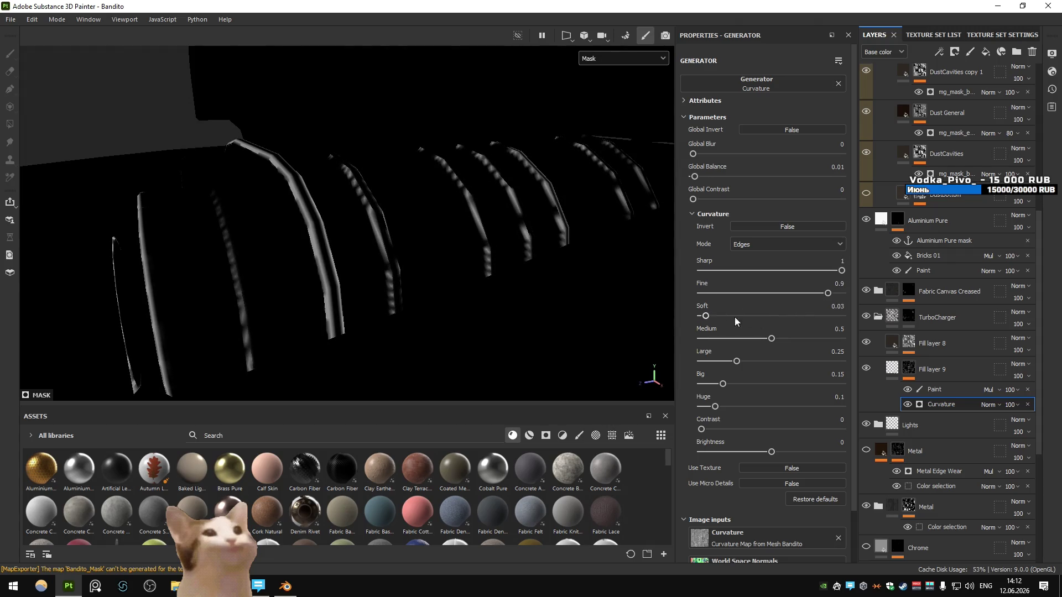
{"action": "left_click", "coordinate": [891, 371]}
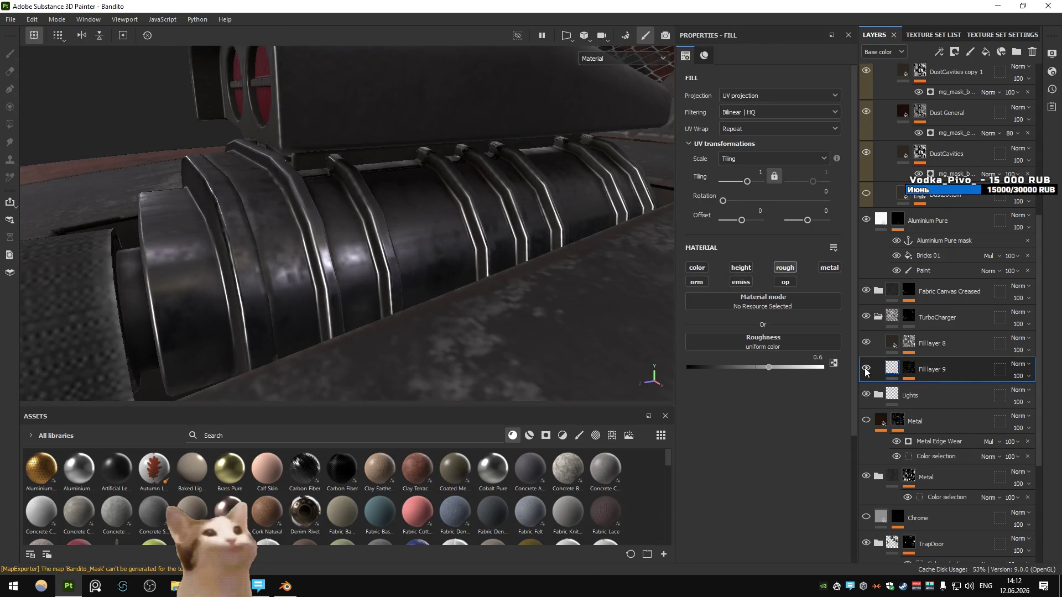
Export the updated Bandito textures and switch to the running Unity game
{"action": "key", "text": "ctrl+shift+e"}
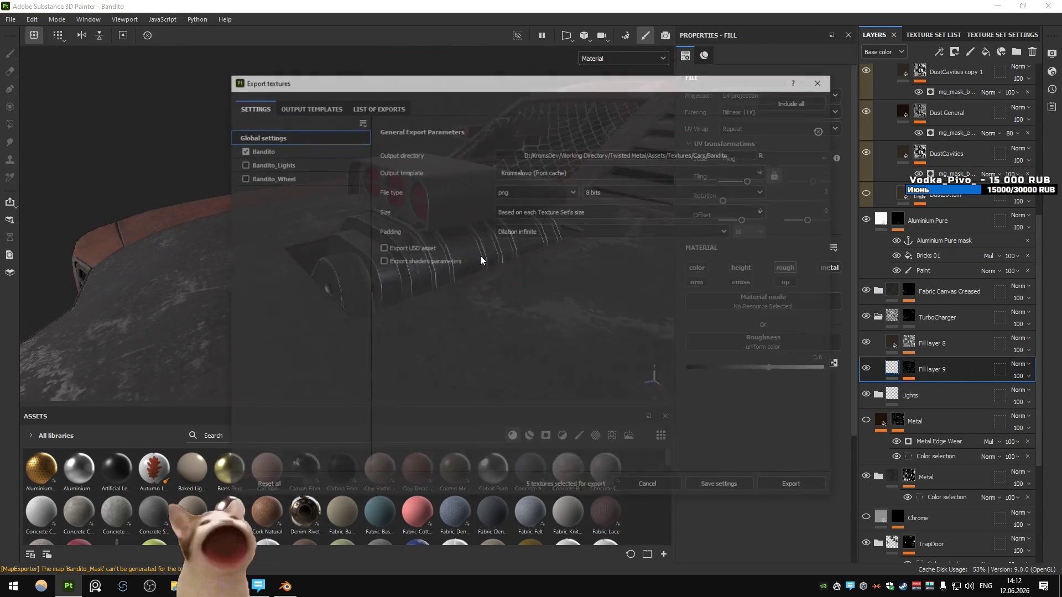
{"action": "left_click", "coordinate": [791, 484]}
{"action": "left_click", "coordinate": [659, 485]}
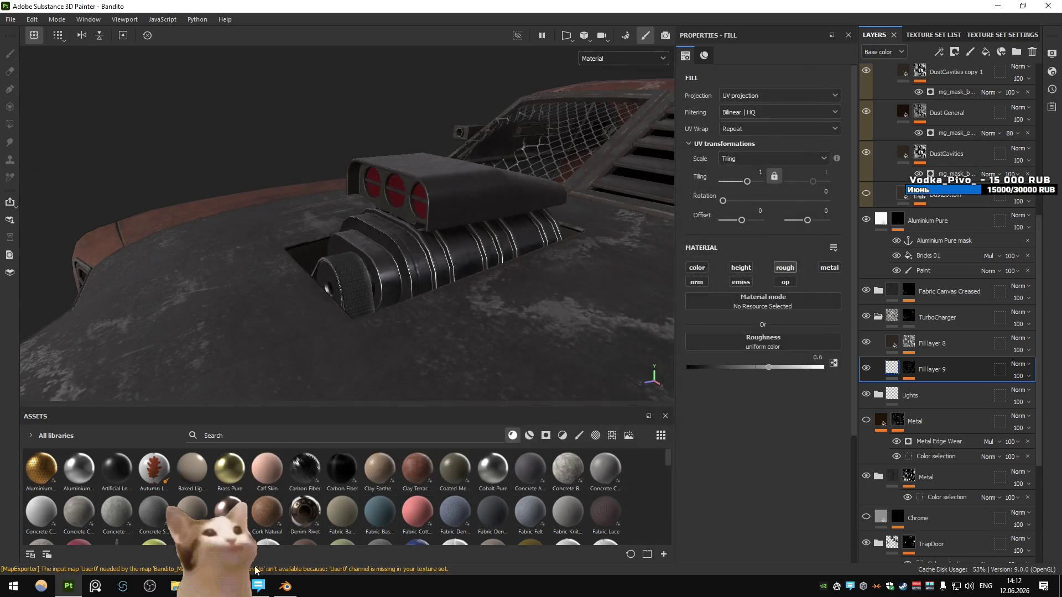
{"action": "key", "text": "alt+Tab"}
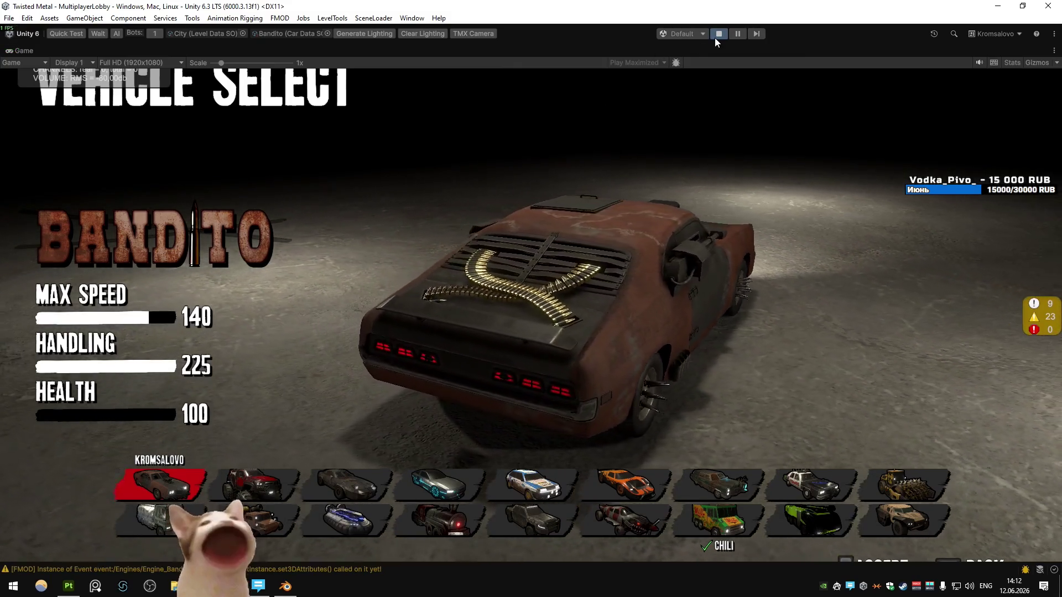
Stop the running Unity game and bring the Blender project to the front
{"action": "left_click", "coordinate": [718, 33]}
{"action": "left_click", "coordinate": [285, 592]}
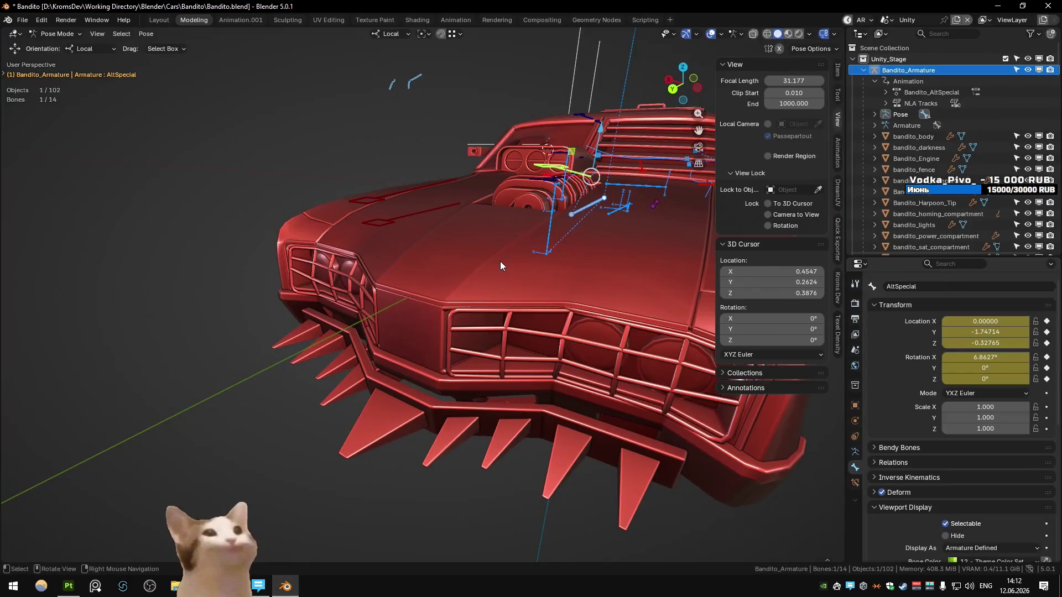
Select the Root bone and switch to the Animation workspace, zooming in on the cab
{"action": "mouse_move", "coordinate": [500, 262]}
{"action": "left_mouse_down"}
{"action": "mouse_move", "coordinate": [510, 151]}
{"action": "mouse_move", "coordinate": [527, 202]}
{"action": "mouse_move", "coordinate": [486, 410]}
{"action": "left_mouse_up"}
{"action": "left_click", "coordinate": [486, 409]}
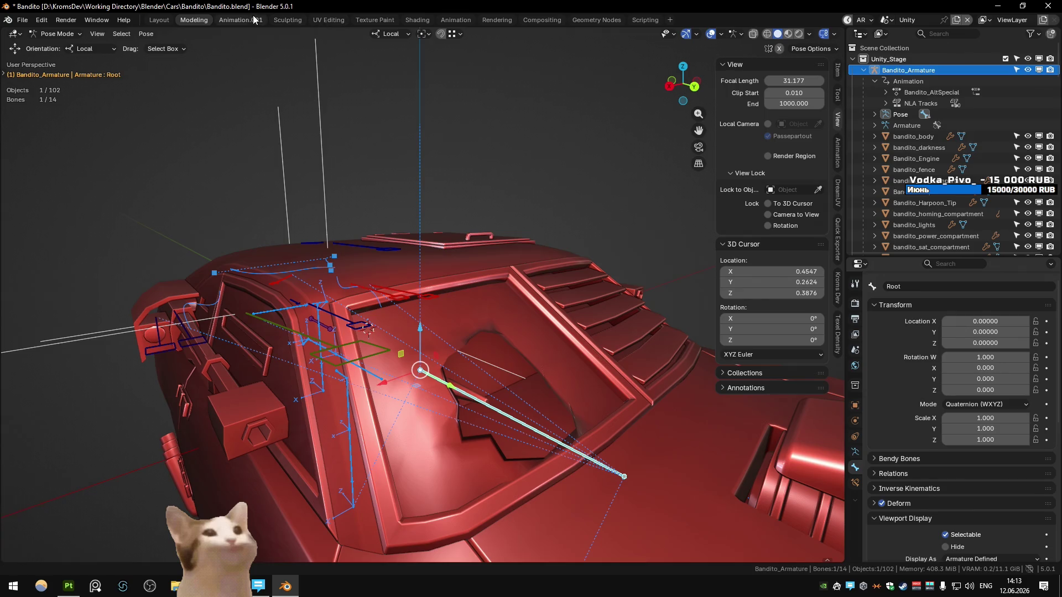
{"action": "left_click", "coordinate": [255, 20]}
{"action": "scroll", "coordinate": [558, 231], "scroll_direction": "up", "scroll_amount": 6}
{"action": "mouse_move", "coordinate": [530, 232]}
{"action": "left_mouse_down"}
{"action": "mouse_move", "coordinate": [476, 268]}
{"action": "mouse_move", "coordinate": [362, 274]}
{"action": "mouse_move", "coordinate": [400, 284]}
{"action": "mouse_move", "coordinate": [462, 263]}
{"action": "mouse_move", "coordinate": [504, 232]}
{"action": "left_mouse_up"}
{"action": "left_click", "coordinate": [544, 202]}
{"action": "mouse_move", "coordinate": [544, 201]}
{"action": "left_mouse_down"}
{"action": "mouse_move", "coordinate": [356, 248]}
{"action": "mouse_move", "coordinate": [319, 219]}
{"action": "mouse_move", "coordinate": [460, 228]}
{"action": "mouse_move", "coordinate": [487, 242]}
{"action": "mouse_move", "coordinate": [605, 225]}
{"action": "mouse_move", "coordinate": [607, 237]}
{"action": "mouse_move", "coordinate": [465, 224]}
{"action": "mouse_move", "coordinate": [585, 221]}
{"action": "left_mouse_up"}
{"action": "right_click", "coordinate": [463, 224]}
{"action": "key", "text": "Escape"}
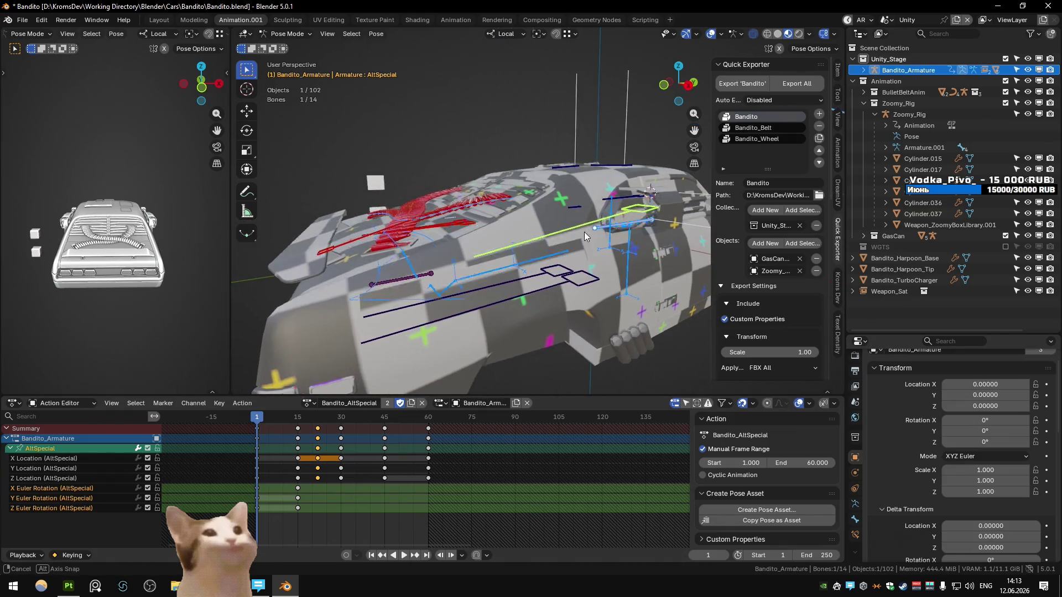
Fly the view around the car and settle on a side view
{"action": "key", "text": "shift+grave"}
{"action": "key", "text": "w"}
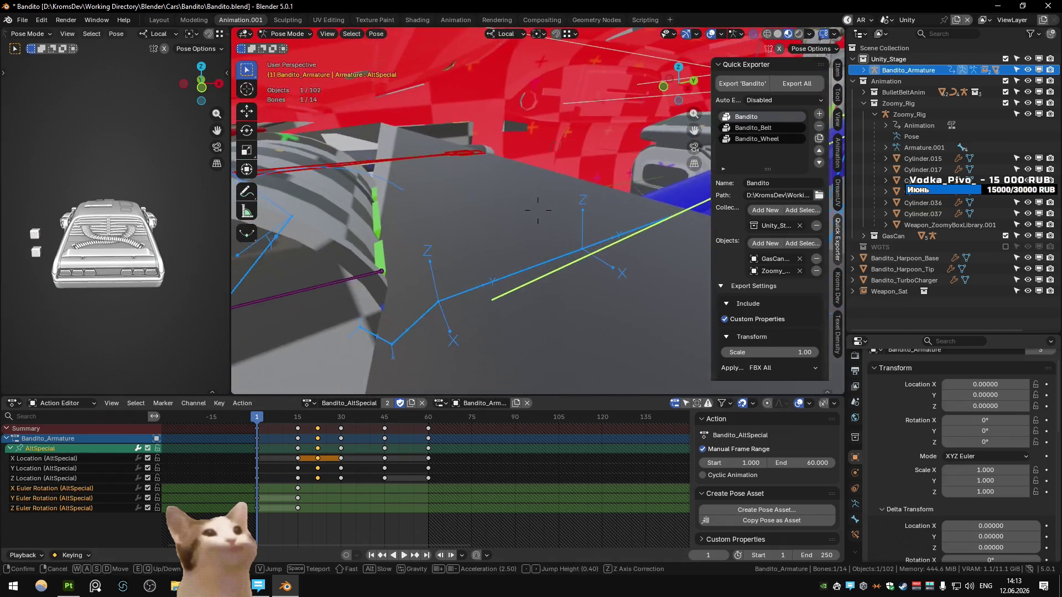
{"action": "key", "text": "s"}
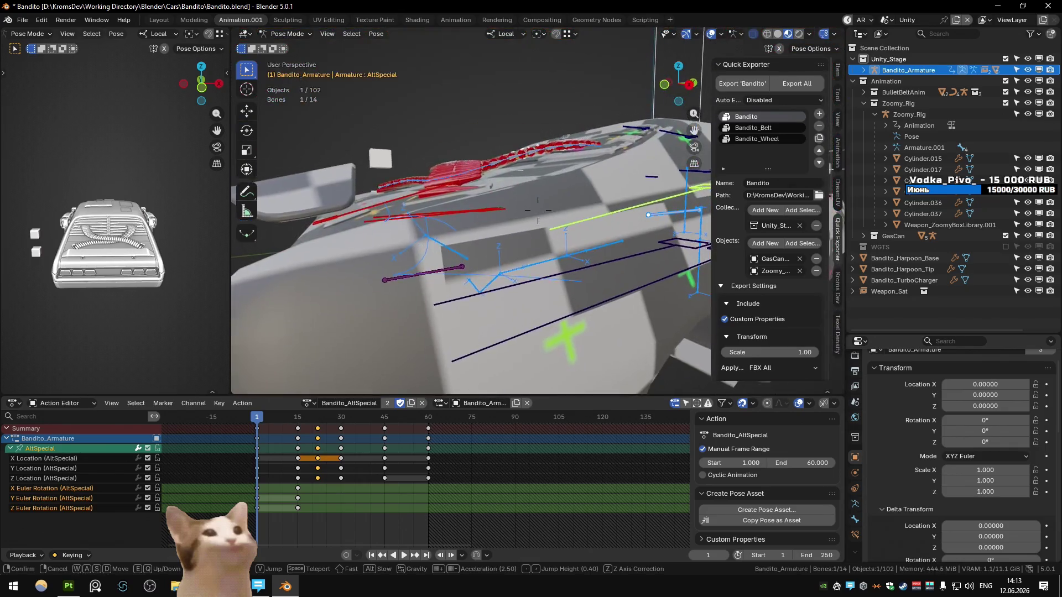
{"action": "key", "text": "w"}
{"action": "key", "text": "s"}
{"action": "key", "text": "w"}
{"action": "key", "text": "s"}
{"action": "left_click", "coordinate": [503, 295]}
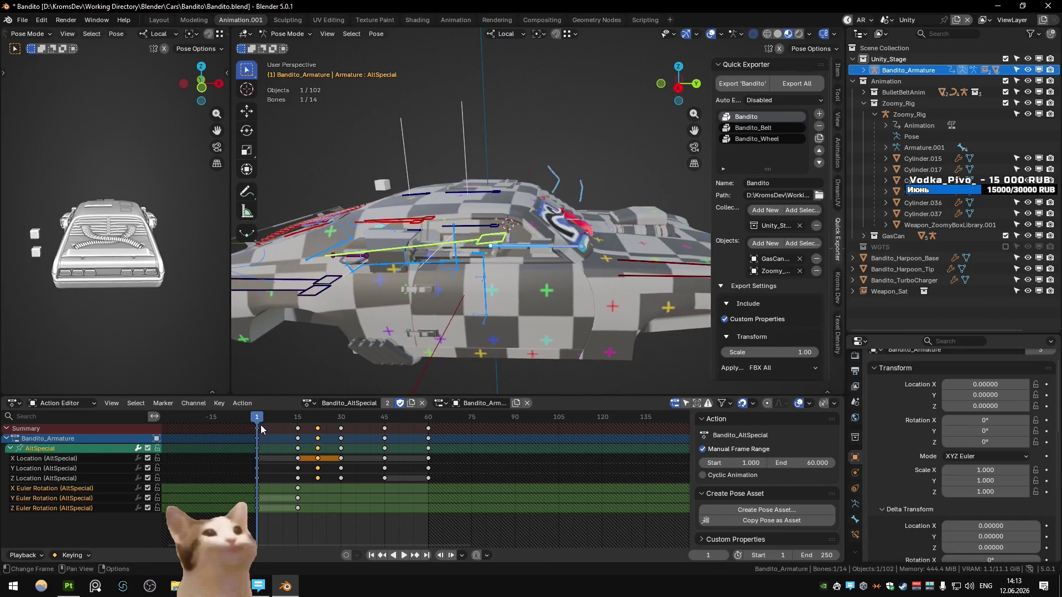
Move the AltSpecial bone along local Z and key its location at frame 1
{"action": "key", "text": "space"}
{"action": "left_click_drag", "start_coordinate": [261, 432], "coordinate": [257, 427]}
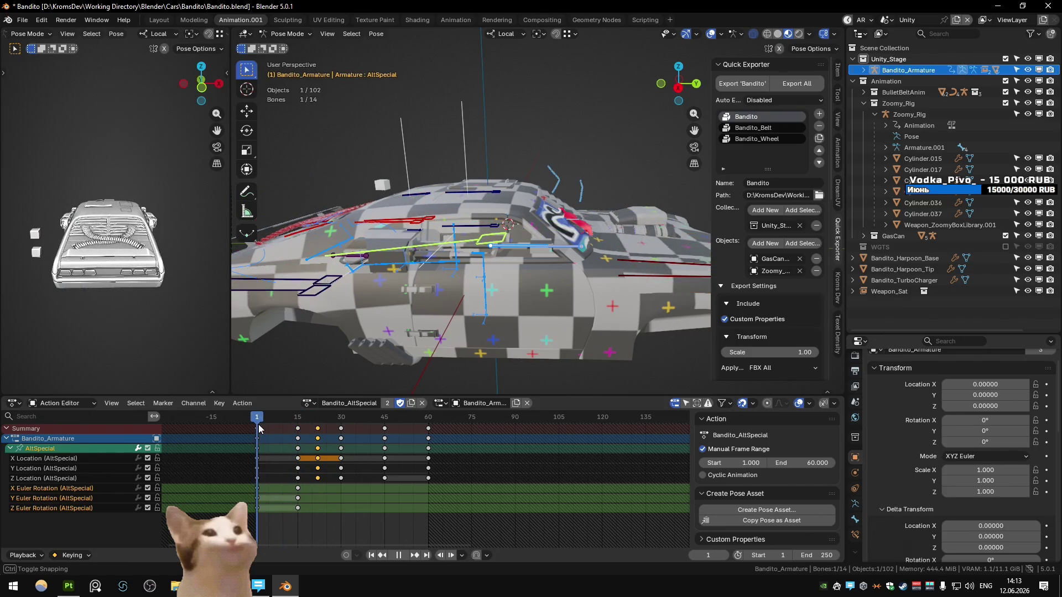
{"action": "left_click", "coordinate": [427, 292]}
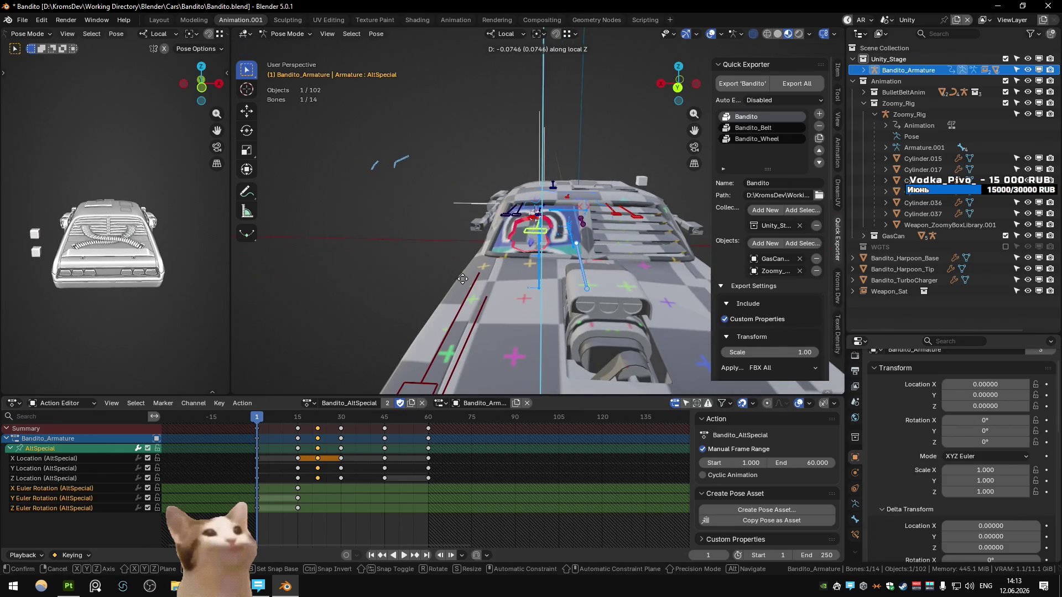
{"action": "left_click", "coordinate": [462, 278]}
{"action": "key", "text": "k"}
{"action": "left_click", "coordinate": [526, 285]}
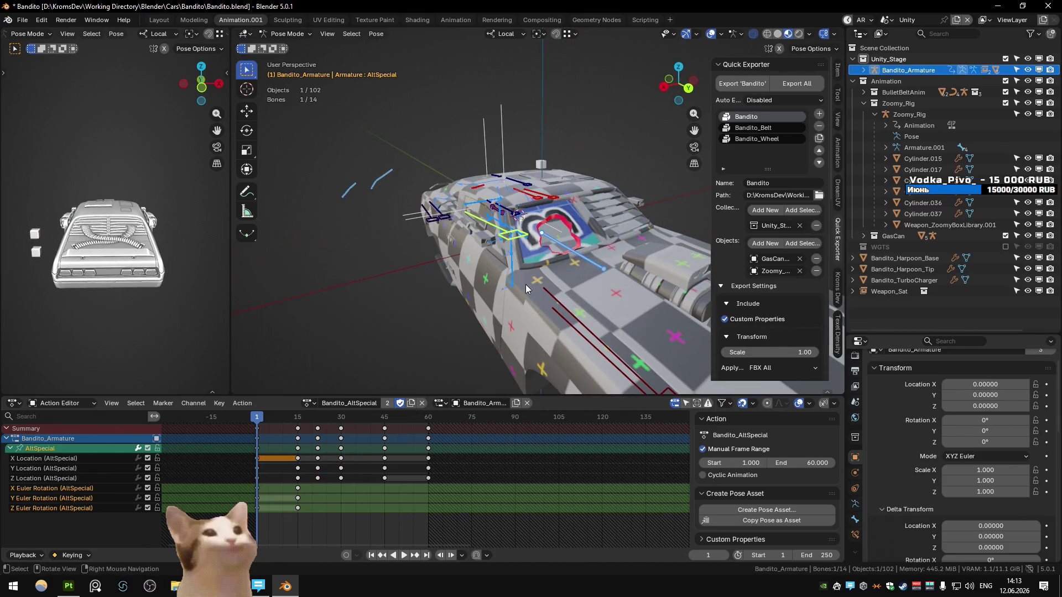
{"action": "key", "text": "space"}
{"action": "left_click", "coordinate": [256, 419]}
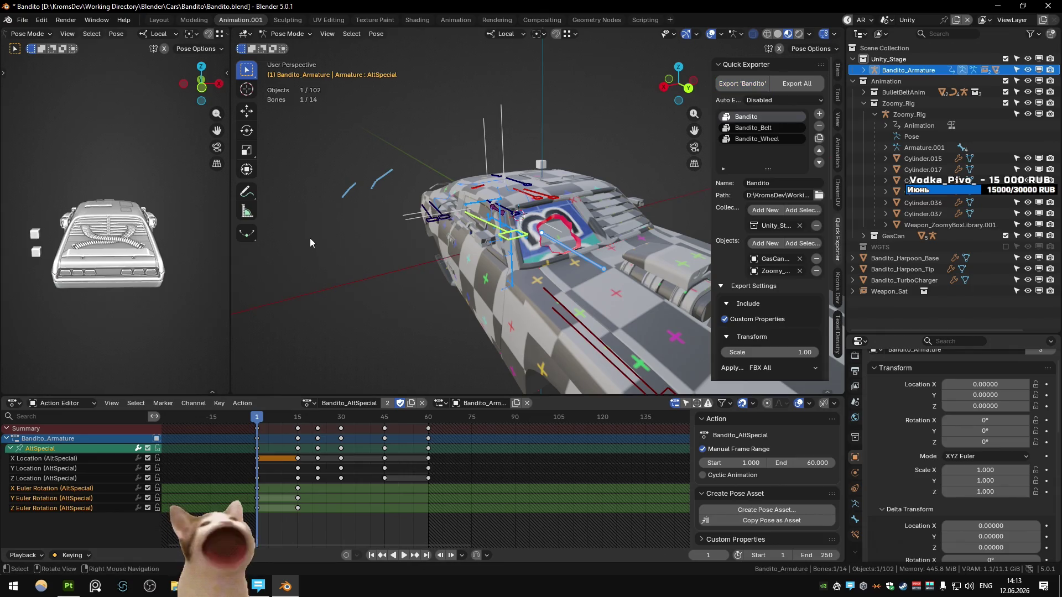
{"action": "key", "text": "alt+Tab"}
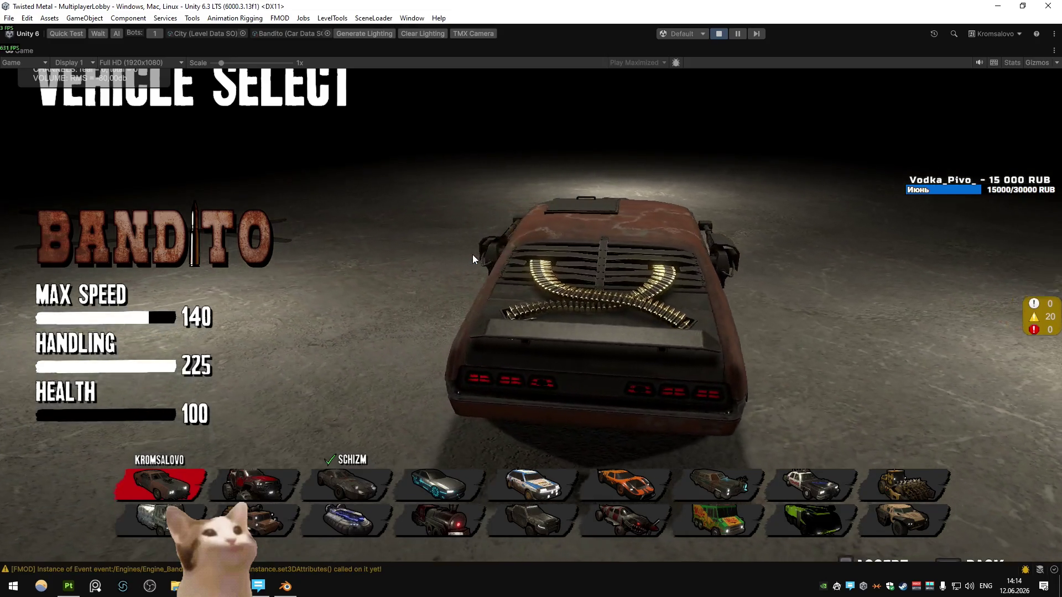
Frame the car in Substance Painter, export the Bandito textures, and view them in Unity
{"action": "left_click", "coordinate": [69, 586]}
{"action": "scroll", "coordinate": [943, 277], "scroll_direction": "up", "scroll_amount": 5}
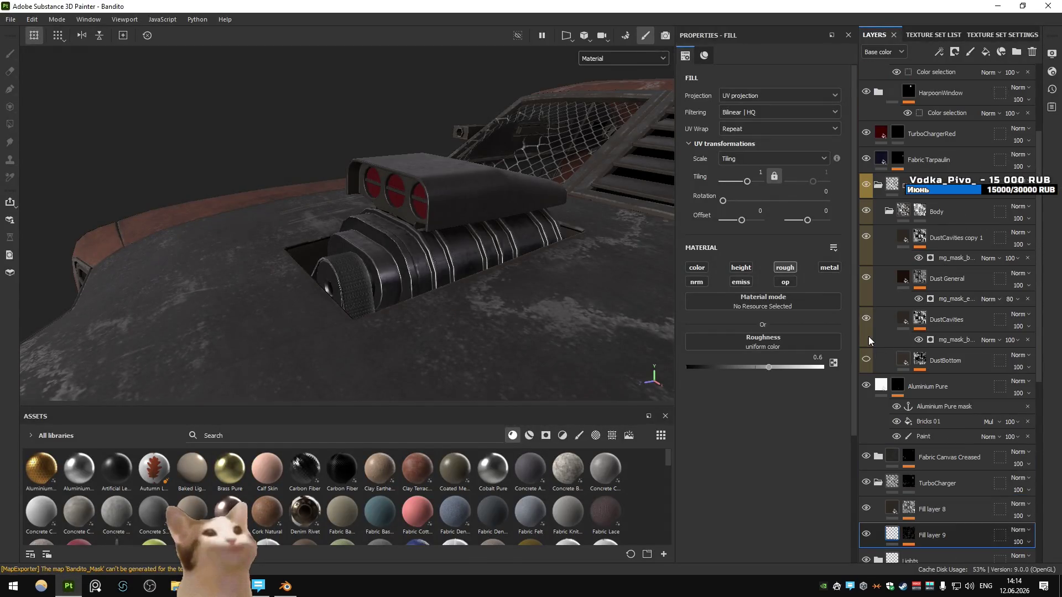
{"action": "key", "text": "f"}
{"action": "key", "text": "ctrl+shift+e"}
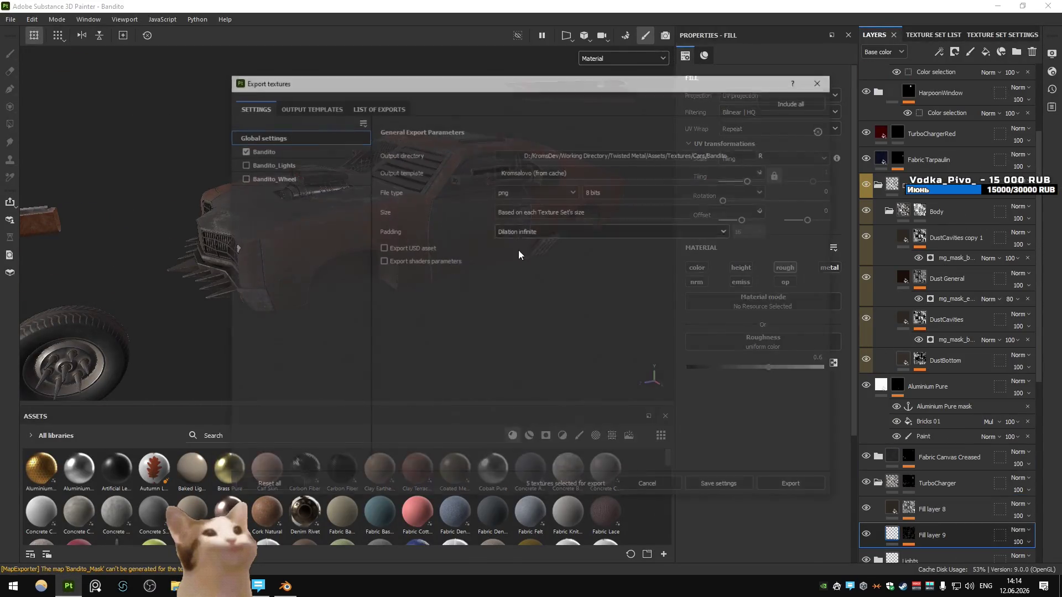
{"action": "left_click", "coordinate": [797, 489]}
{"action": "left_click", "coordinate": [640, 487]}
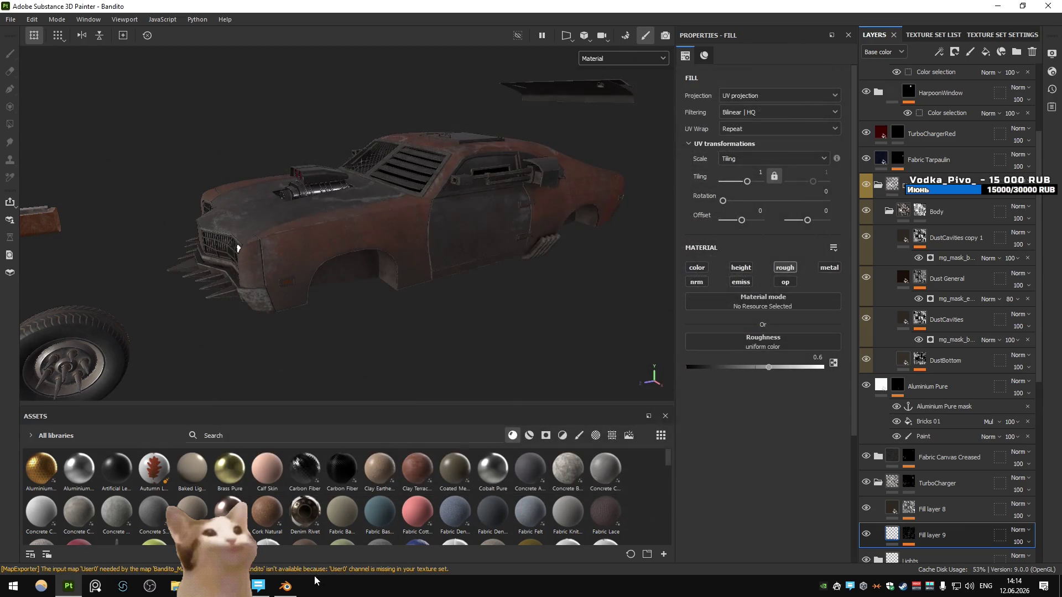
{"action": "key", "text": "alt+Tab"}
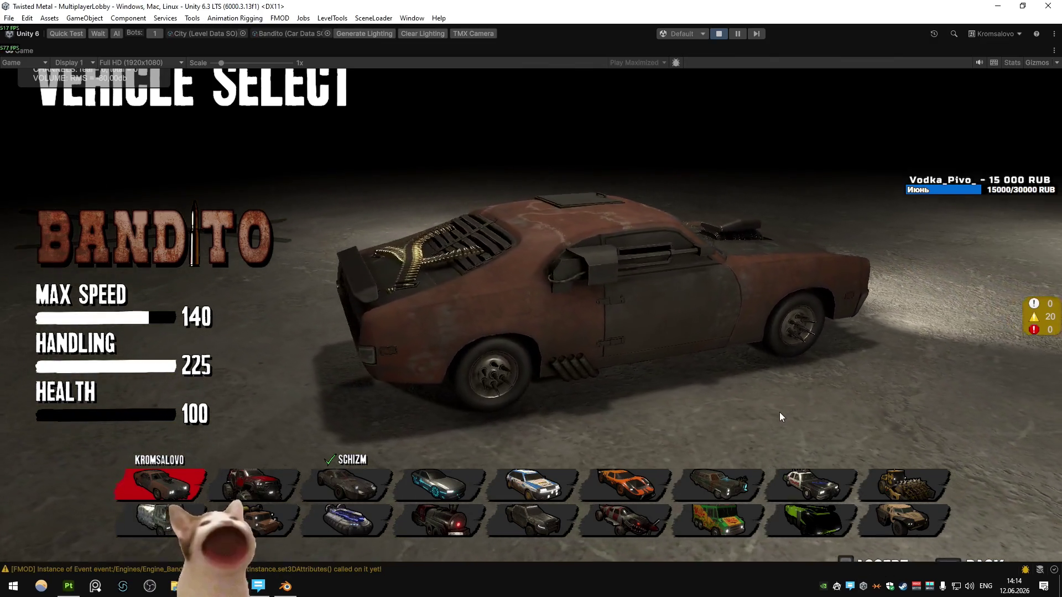
Export the Bandito textures a second time and compare them in the Unity game
{"action": "key", "text": "alt+Tab"}
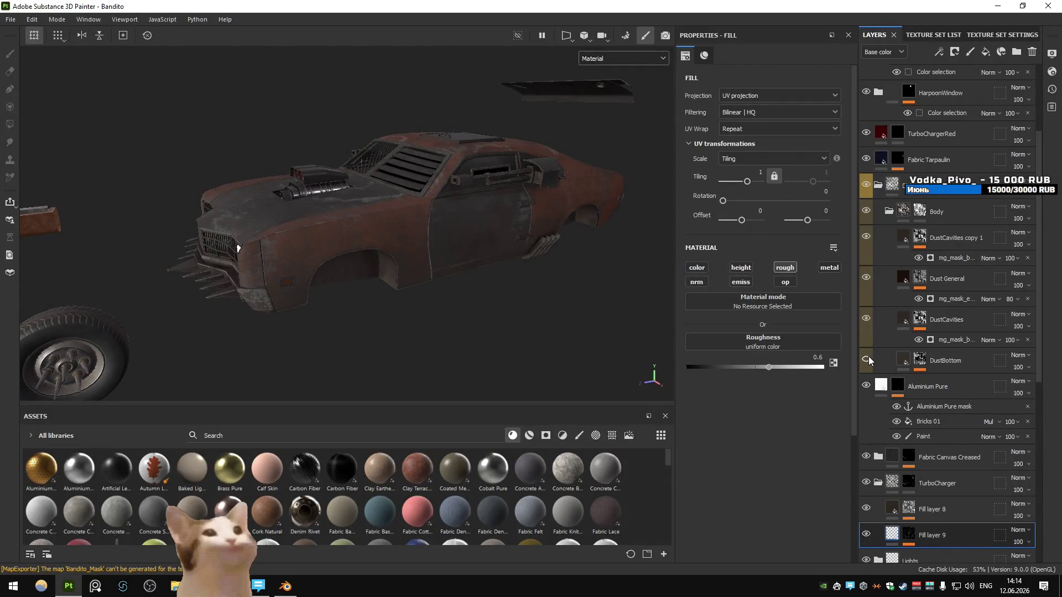
{"action": "key", "text": "ctrl+shift+e"}
{"action": "left_click", "coordinate": [791, 487]}
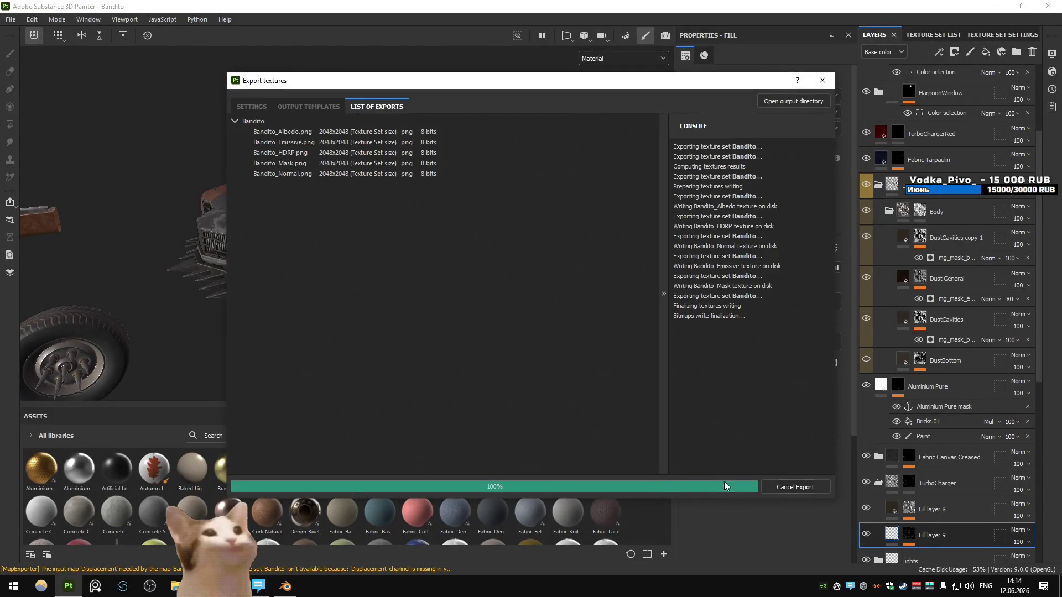
{"action": "key", "text": "alt+Tab"}
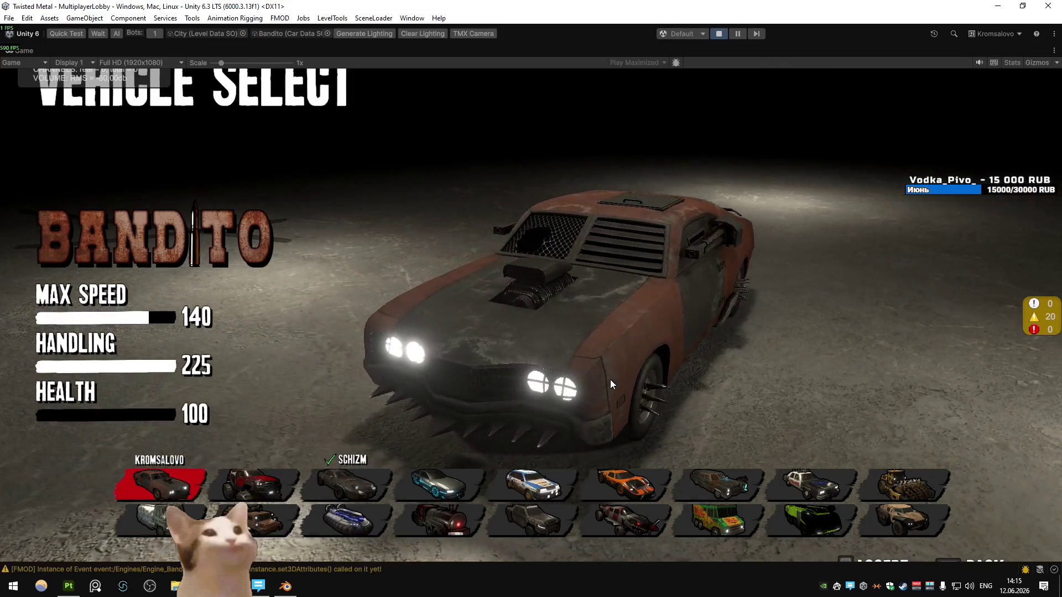
Compare the Bandito with the Schizm on vehicle select, then return to Substance Painter
{"action": "key", "text": "Right"}
{"action": "key", "text": "Right"}
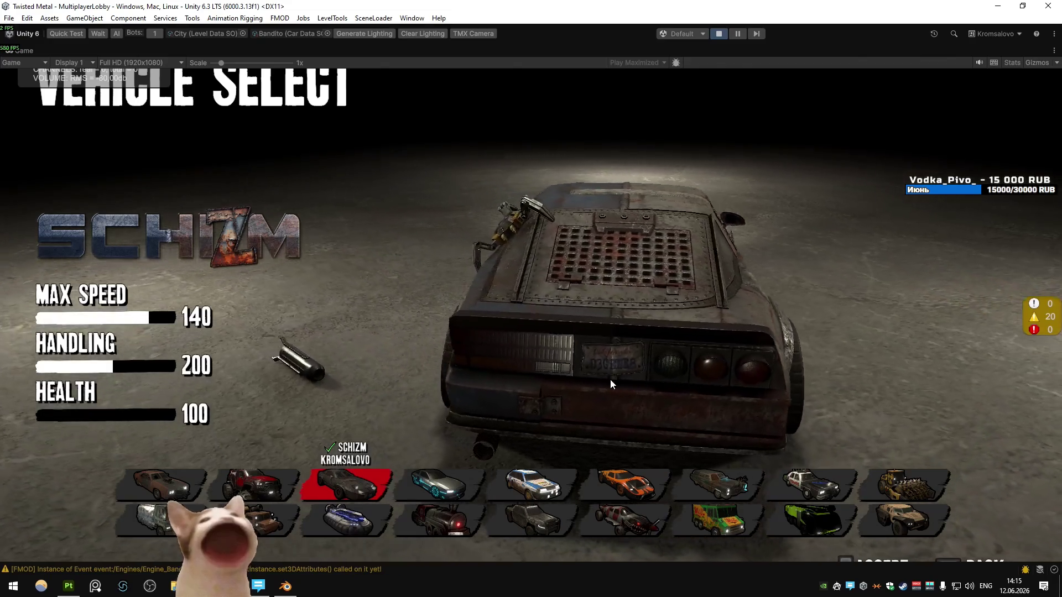
{"action": "key", "text": "Left"}
{"action": "key", "text": "Left"}
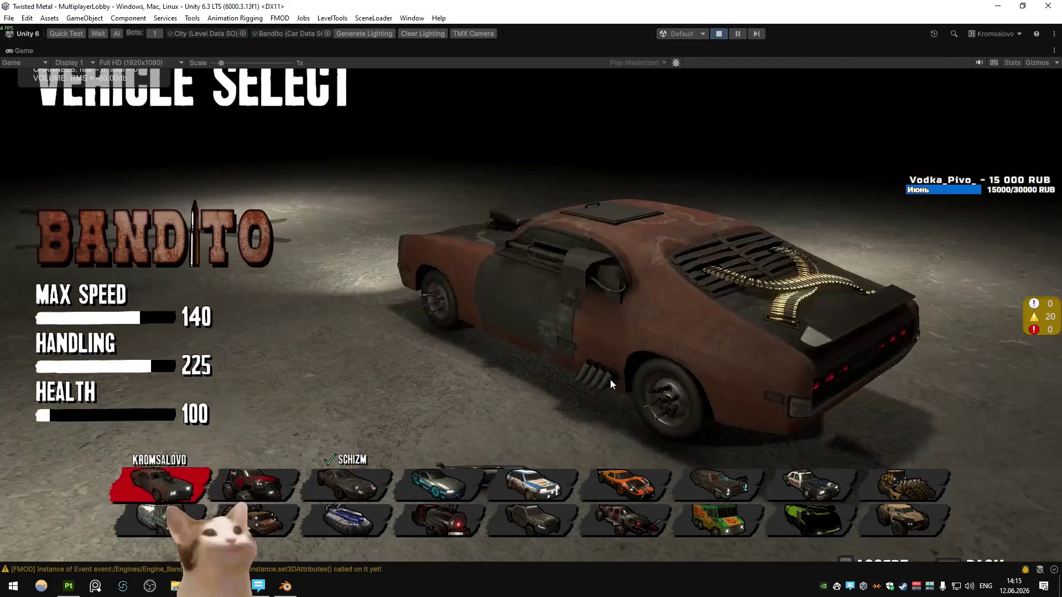
{"action": "key", "text": "alt+Tab"}
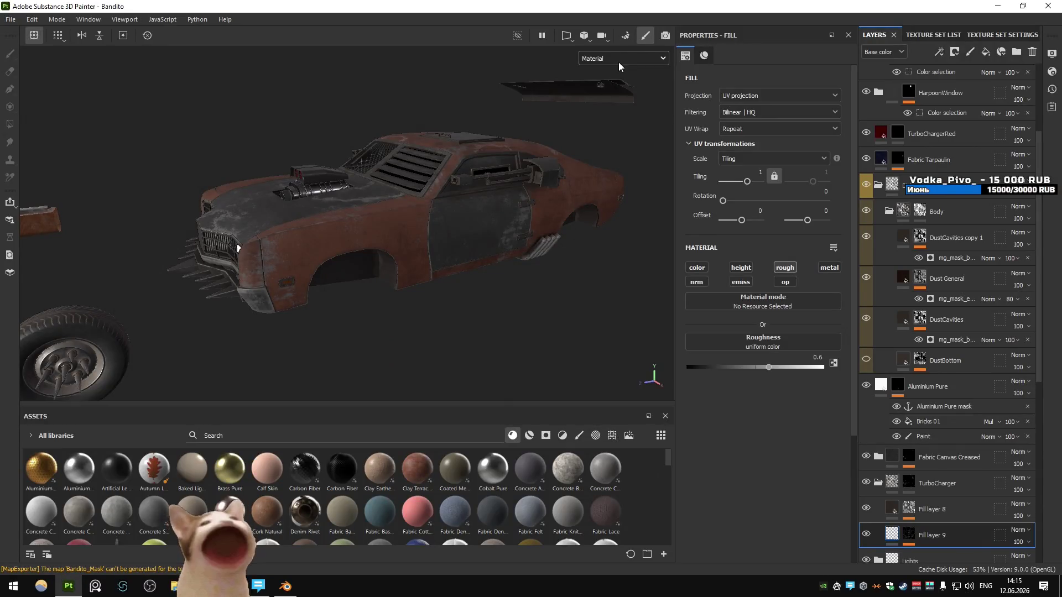
Switch the viewport to the Roughness channel and toggle the dirt group's visibility
{"action": "left_click", "coordinate": [624, 129]}
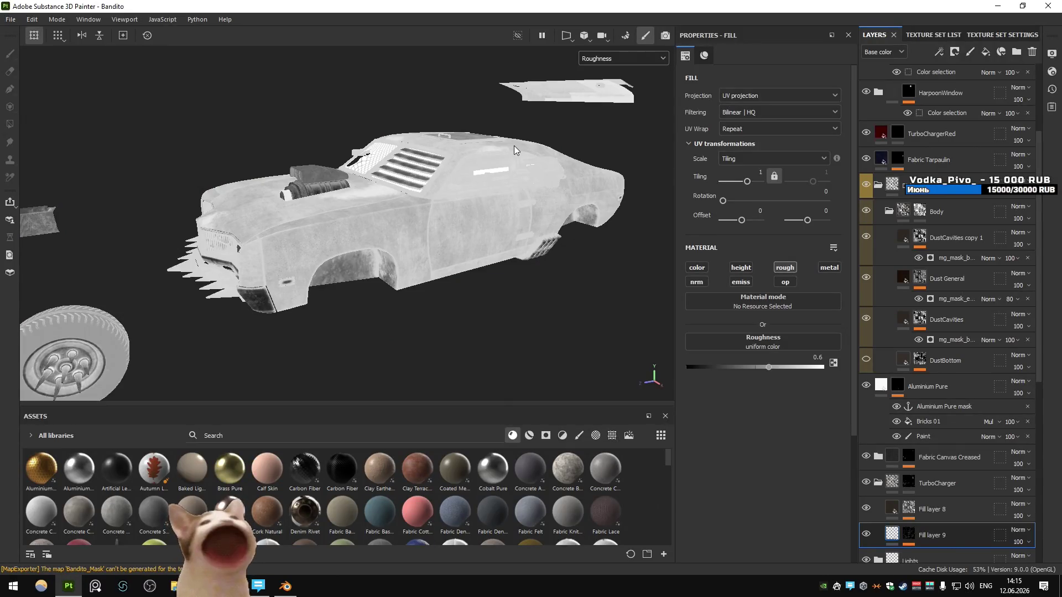
{"action": "scroll", "coordinate": [915, 352], "scroll_direction": "down", "scroll_amount": 5}
{"action": "scroll", "coordinate": [914, 353], "scroll_direction": "up", "scroll_amount": 5}
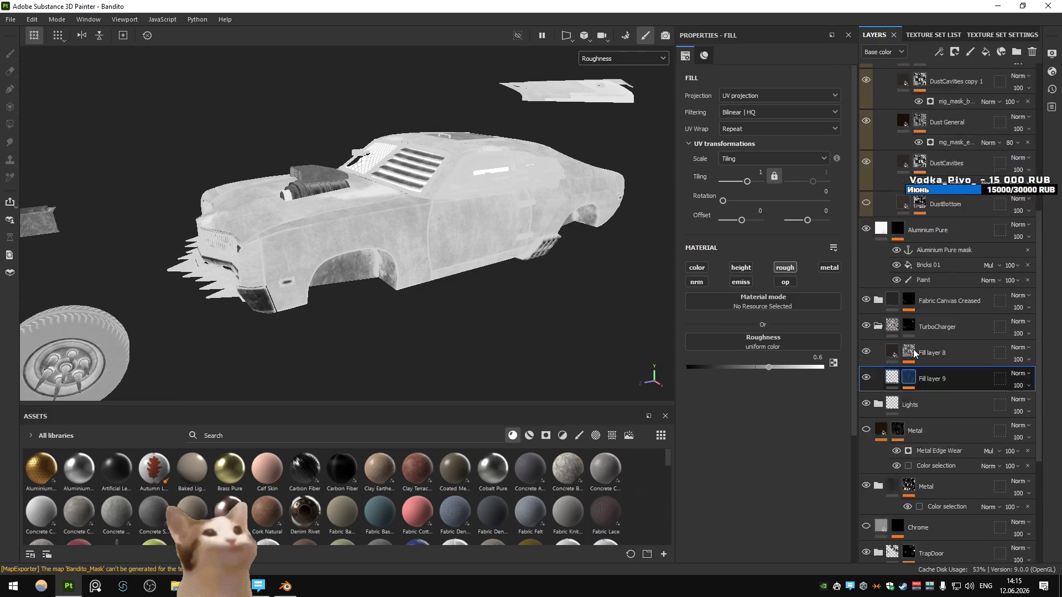
{"action": "left_click", "coordinate": [868, 195]}
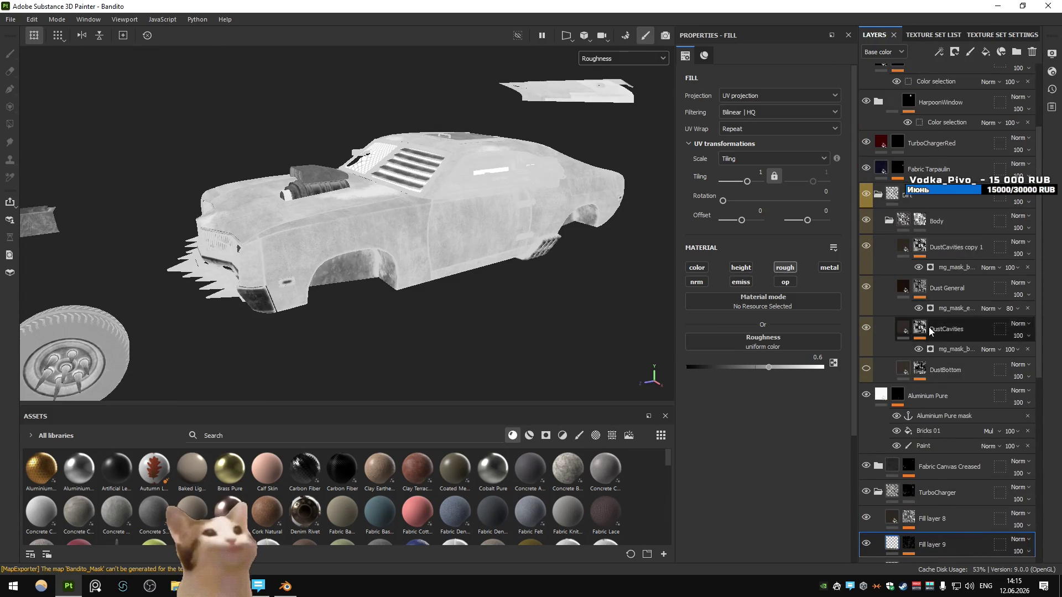
Expand the CarBody group and select Paint copy 1's mask for editing
{"action": "scroll", "coordinate": [928, 327], "scroll_direction": "down", "scroll_amount": 8}
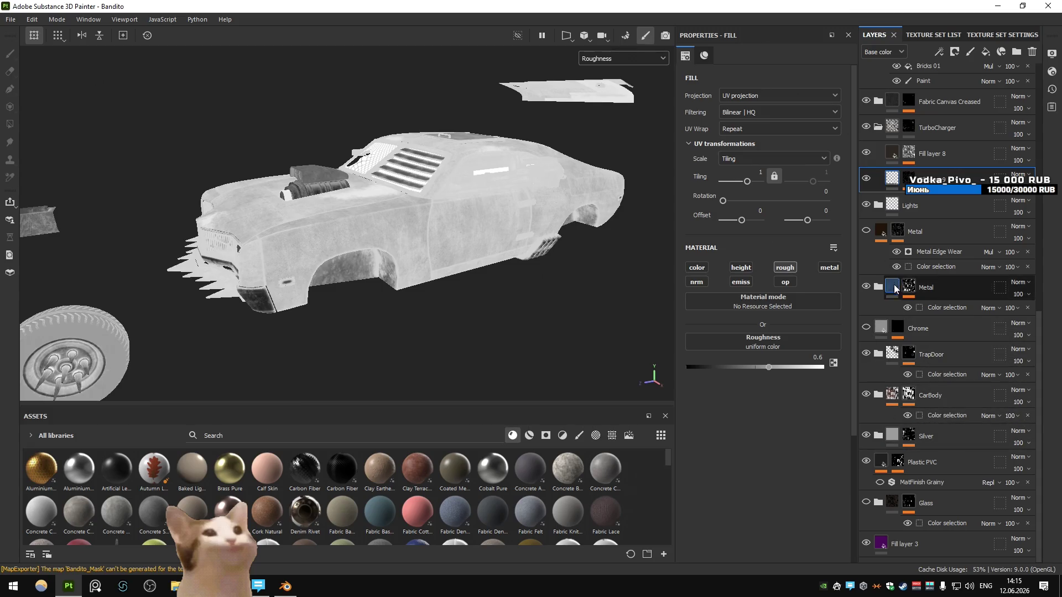
{"action": "left_click", "coordinate": [879, 395]}
{"action": "scroll", "coordinate": [894, 420], "scroll_direction": "down", "scroll_amount": 3}
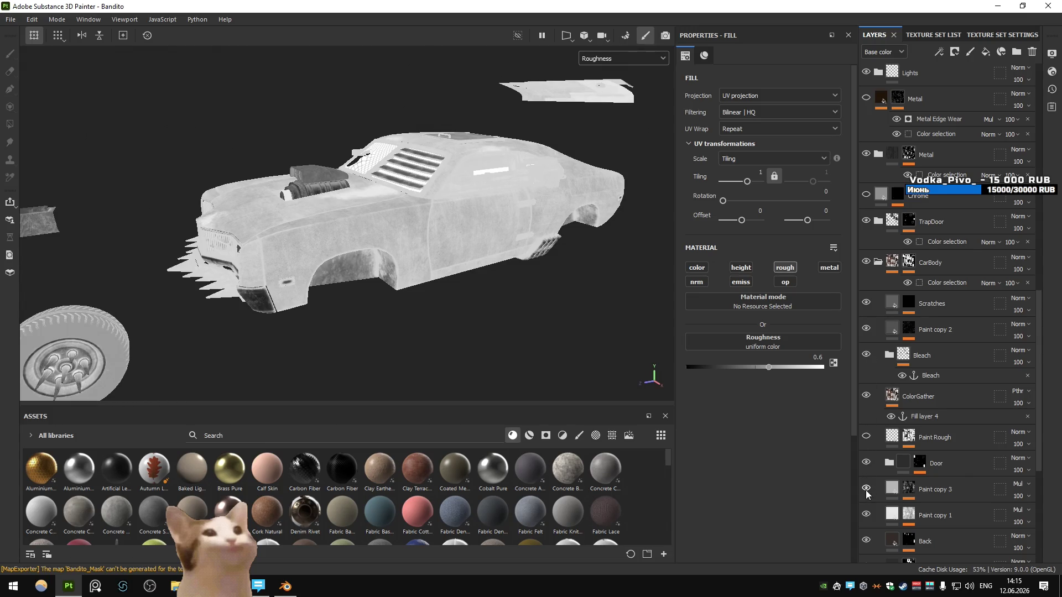
{"action": "left_click", "coordinate": [866, 515]}
{"action": "left_click", "coordinate": [866, 515]}
{"action": "left_click", "coordinate": [867, 515]}
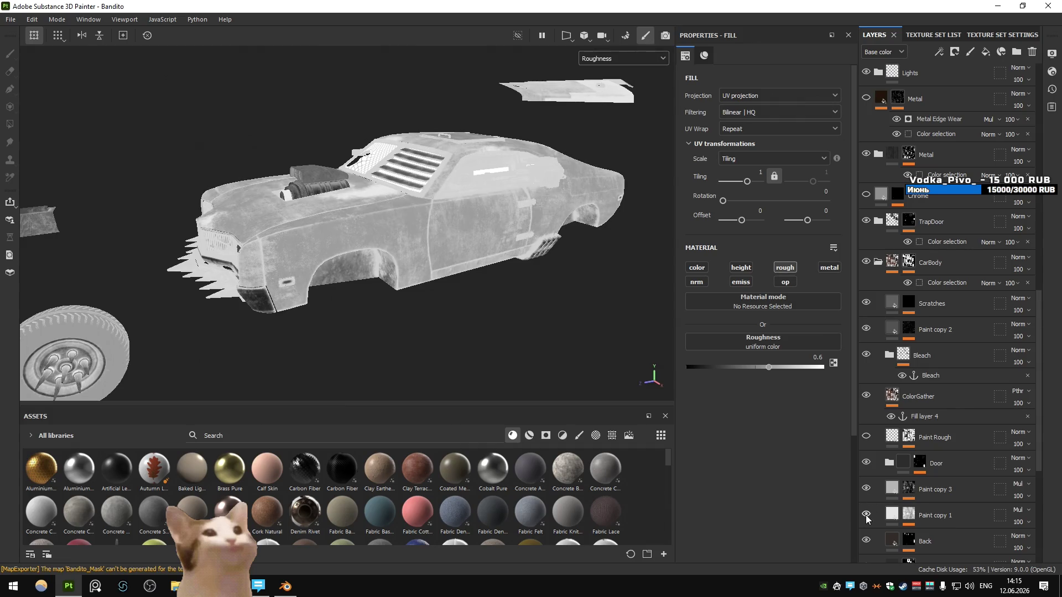
{"action": "left_click", "coordinate": [909, 515]}
Restore the full material view and compare the car with Paint copy 1 hidden and shown
{"action": "key", "text": "4"}
{"action": "left_click", "coordinate": [623, 58]}
{"action": "left_click", "coordinate": [623, 71]}
{"action": "scroll", "coordinate": [920, 413], "scroll_direction": "down", "scroll_amount": 5}
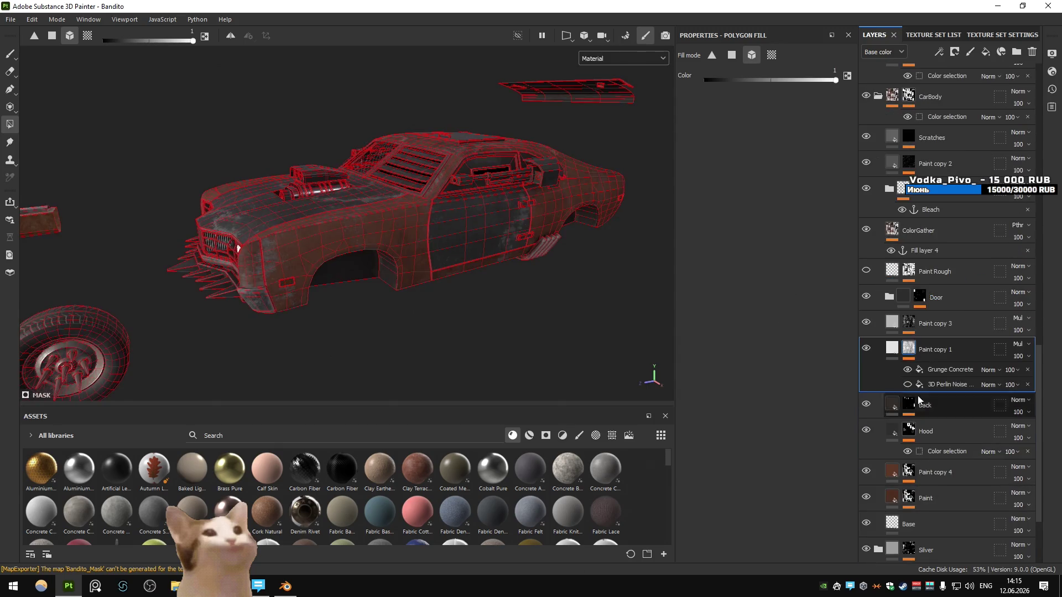
{"action": "left_click", "coordinate": [909, 349], "text": "alt"}
{"action": "scroll", "coordinate": [458, 295], "scroll_direction": "up", "scroll_amount": 3}
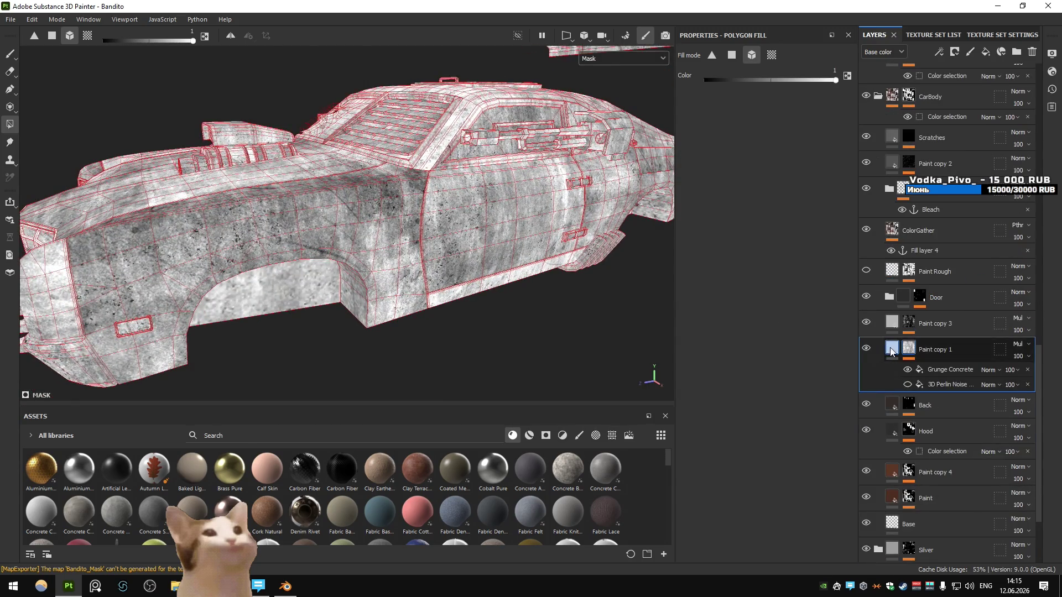
{"action": "left_click", "coordinate": [891, 351]}
{"action": "left_click", "coordinate": [867, 349]}
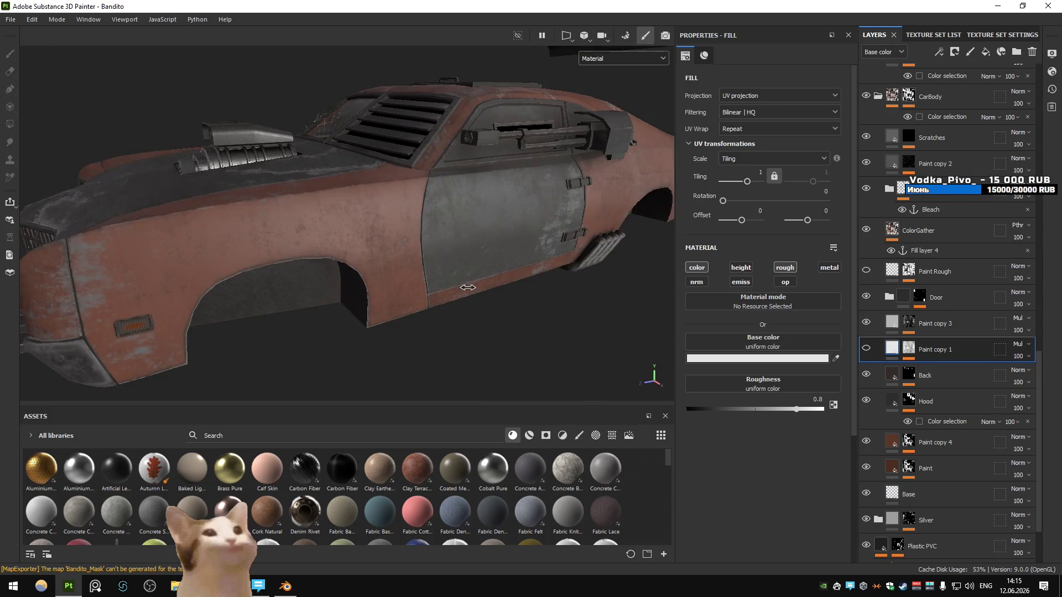
{"action": "left_click", "coordinate": [870, 353]}
{"action": "left_click", "coordinate": [869, 352]}
{"action": "left_click", "coordinate": [869, 352]}
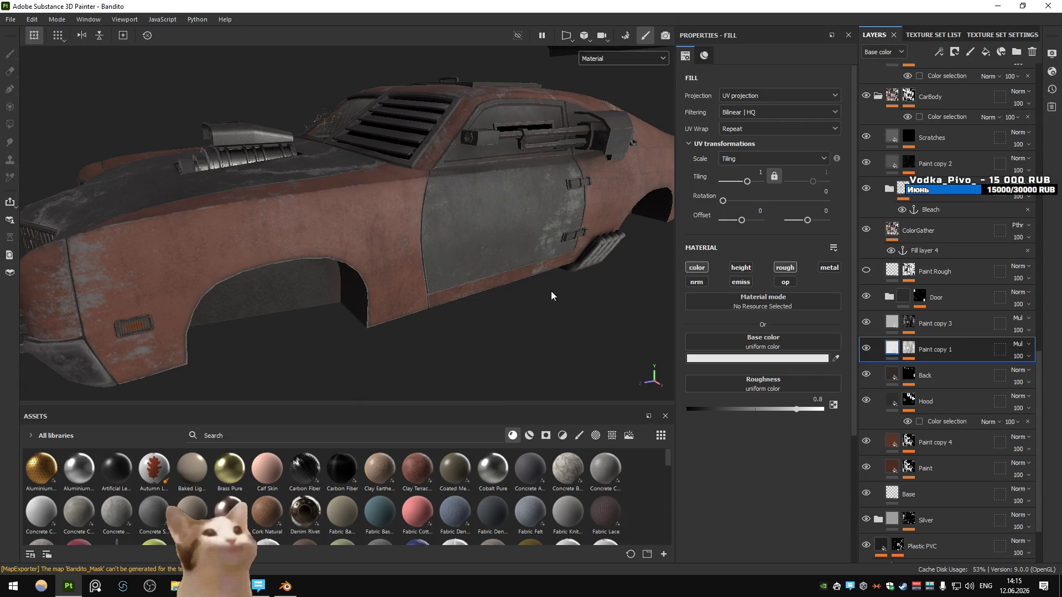
Rotate the environment lighting, check the game, and compare the rust with Paint copy 4 toggled
{"action": "mouse_move", "coordinate": [551, 291]}
{"action": "left_mouse_down"}
{"action": "mouse_move", "coordinate": [415, 254]}
{"action": "mouse_move", "coordinate": [381, 258]}
{"action": "mouse_move", "coordinate": [497, 261]}
{"action": "mouse_move", "coordinate": [464, 258]}
{"action": "left_mouse_up"}
{"action": "key", "text": "alt+Tab"}
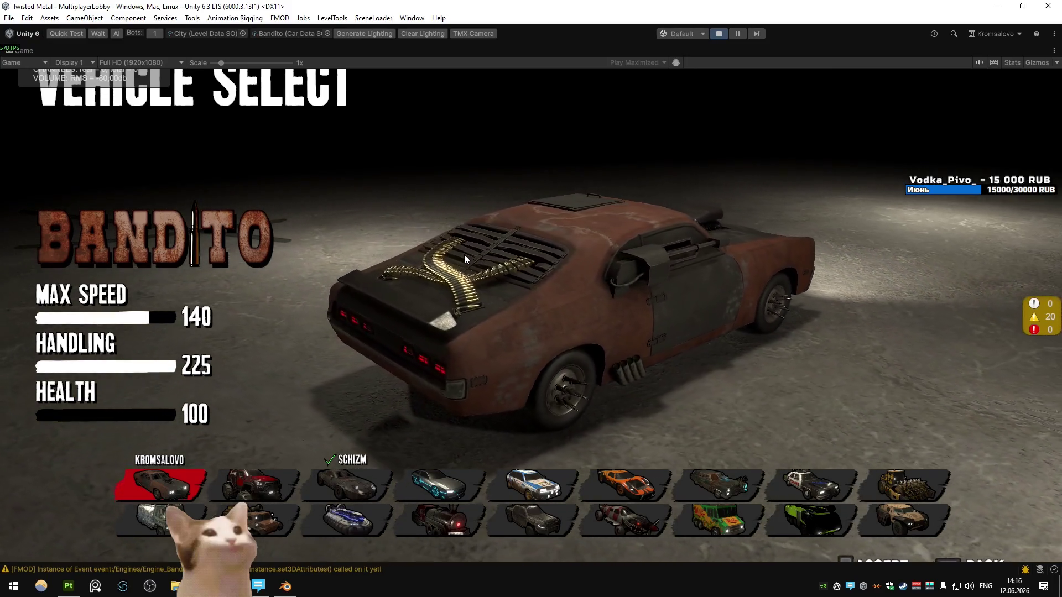
{"action": "key", "text": "alt+Tab"}
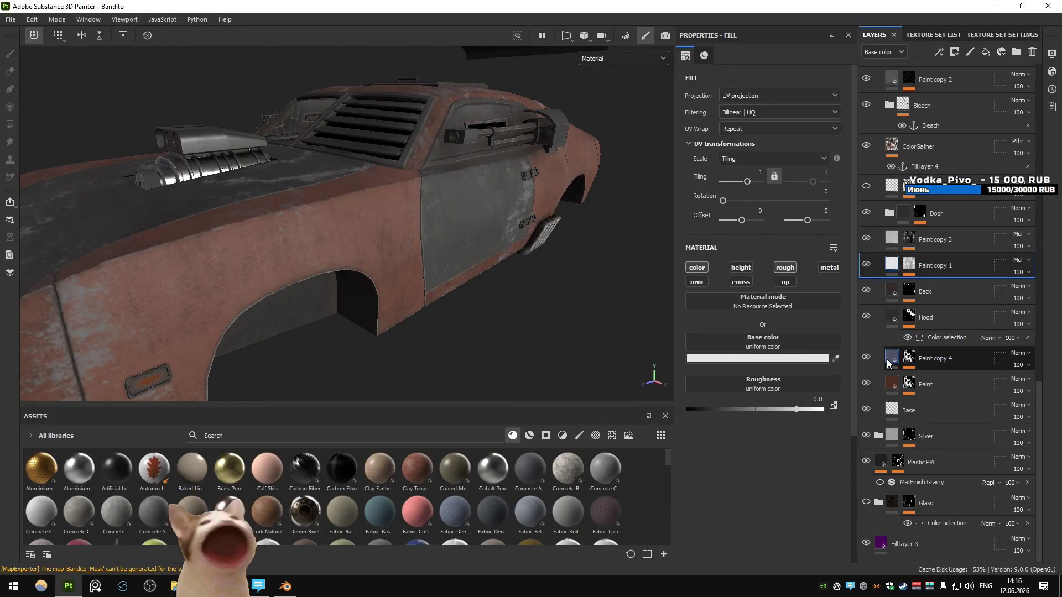
{"action": "left_click", "coordinate": [867, 357]}
{"action": "left_click", "coordinate": [867, 357]}
{"action": "left_click", "coordinate": [866, 356]}
{"action": "left_click", "coordinate": [869, 358]}
{"action": "left_click", "coordinate": [869, 359]}
{"action": "left_click", "coordinate": [869, 359]}
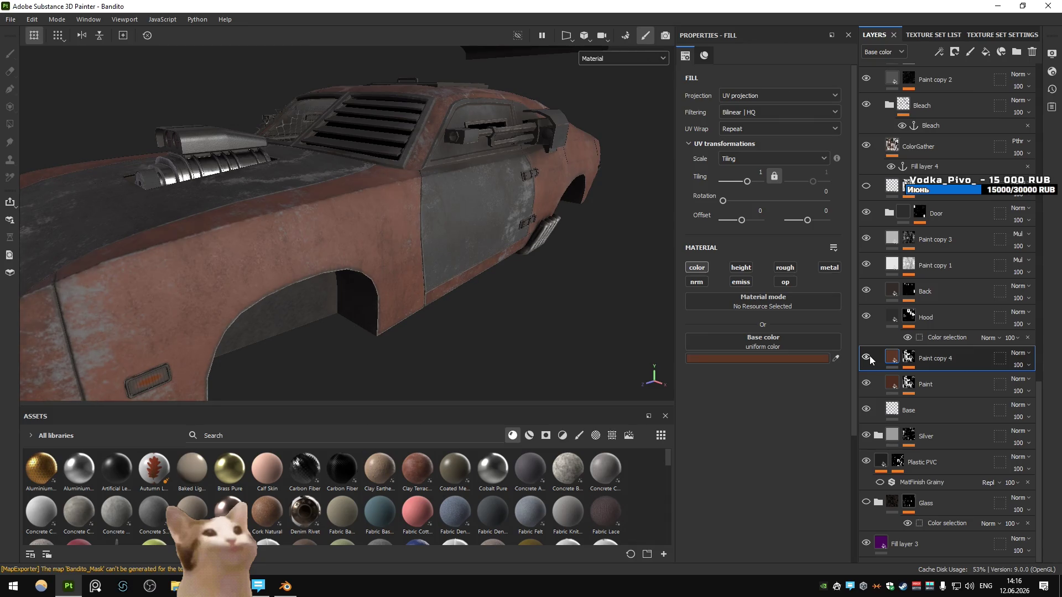
Export the five updated Bandito texture maps and check them in the running game
{"action": "key", "text": "ctrl+shift+e"}
{"action": "left_click", "coordinate": [800, 487]}
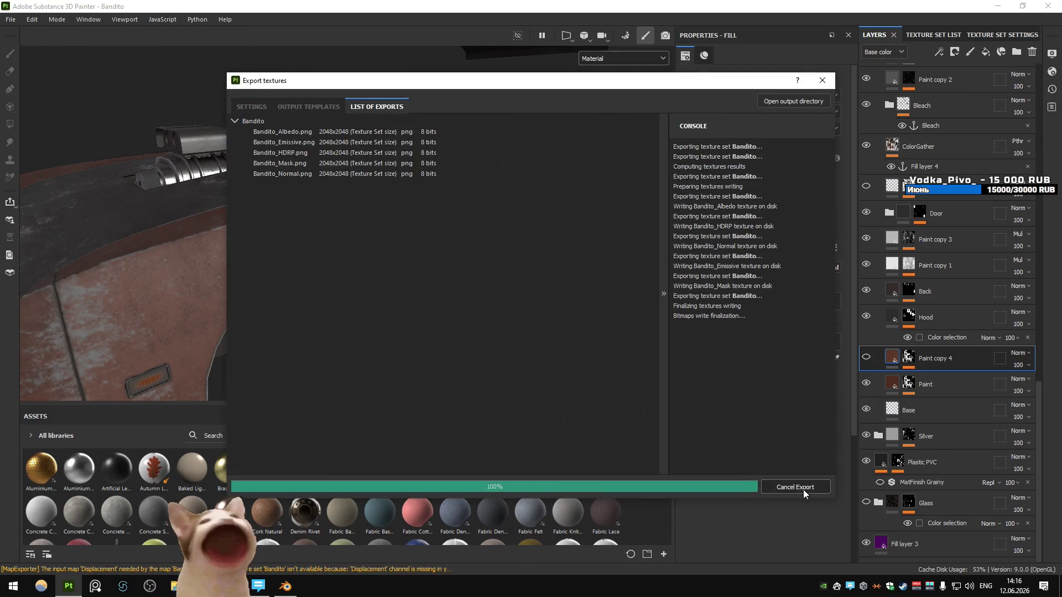
{"action": "key", "text": "alt+Tab"}
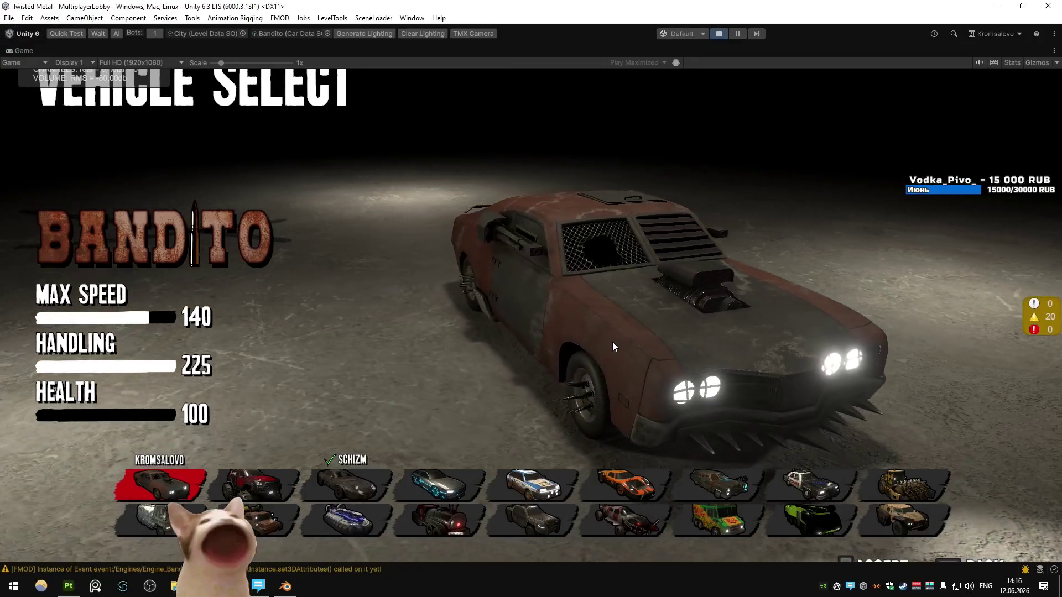
{"action": "key", "text": "alt+Tab"}
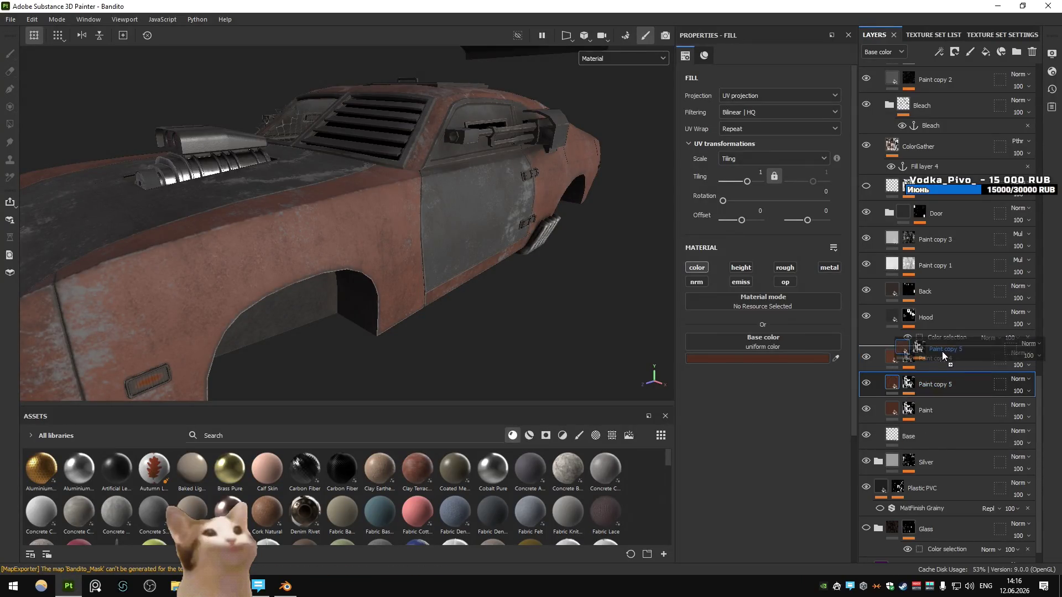
Darken and desaturate Paint copy 5's base colour to dark brown #2F1A10
{"action": "left_click", "coordinate": [779, 359]}
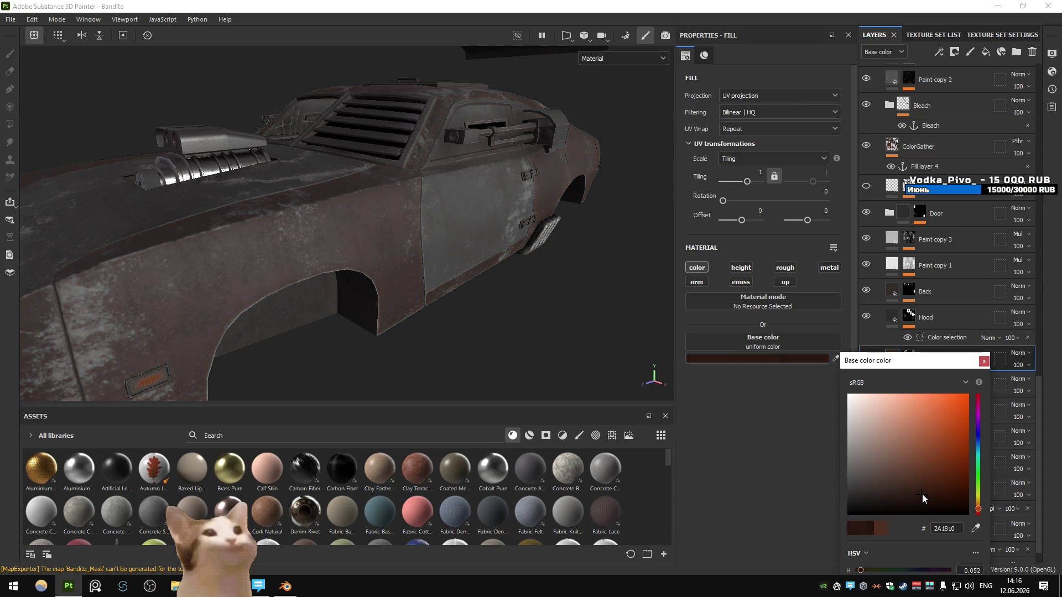
{"action": "left_click_drag", "start_coordinate": [910, 366], "coordinate": [927, 206]}
{"action": "mouse_move", "coordinate": [901, 432]}
{"action": "left_mouse_down"}
{"action": "mouse_move", "coordinate": [887, 430]}
{"action": "mouse_move", "coordinate": [941, 417]}
{"action": "left_mouse_up"}
{"action": "left_click", "coordinate": [955, 320]}
{"action": "mouse_move", "coordinate": [954, 320]}
{"action": "left_mouse_down"}
{"action": "mouse_move", "coordinate": [972, 321]}
{"action": "mouse_move", "coordinate": [943, 326]}
{"action": "left_mouse_up"}
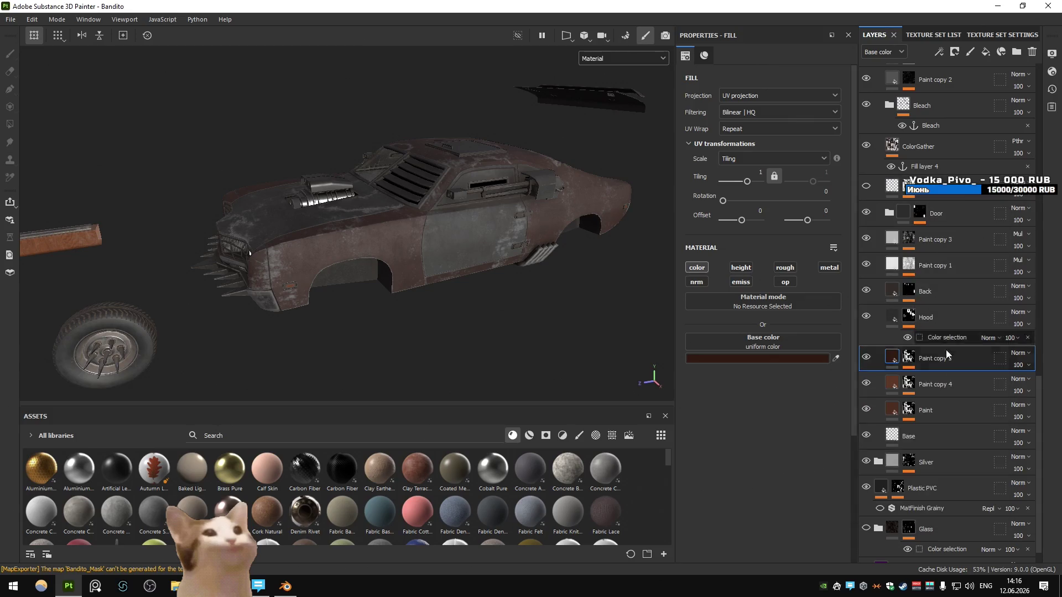
Inspect the recoloured car in the viewport and the game, then bring up the browser
{"action": "left_click_drag", "start_coordinate": [616, 280], "coordinate": [479, 239]}
{"action": "key", "text": "alt+Tab"}
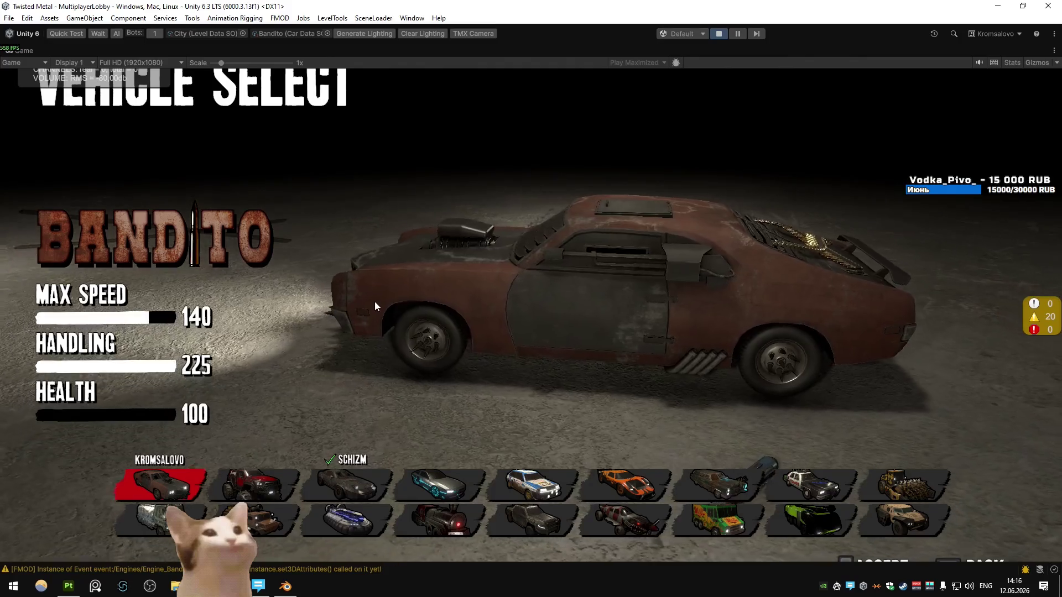
{"action": "key", "text": "alt+Tab"}
{"action": "key", "text": "alt+Tab"}
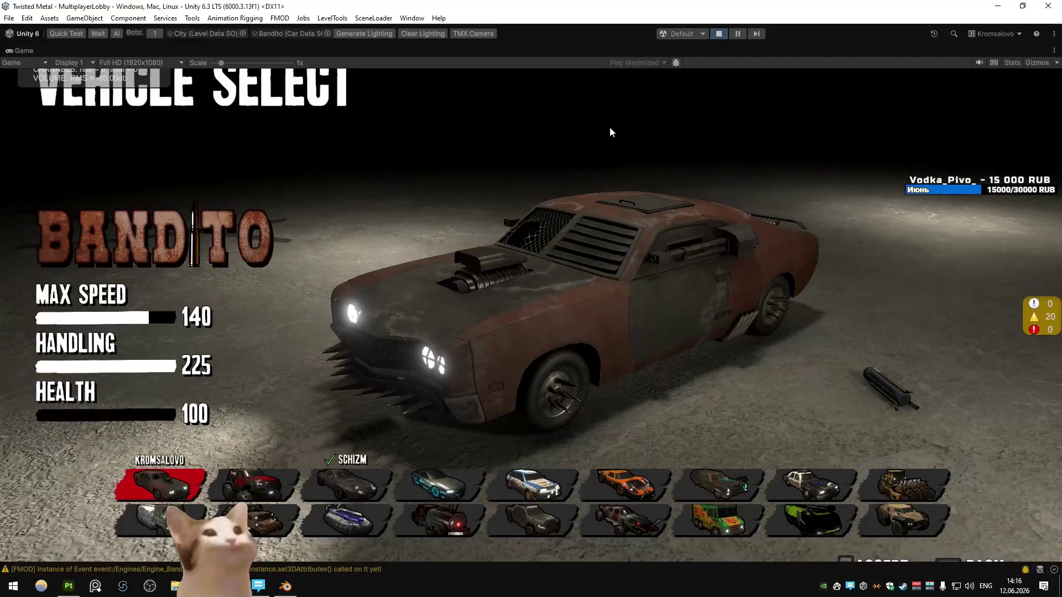
{"action": "key", "text": "alt+Tab"}
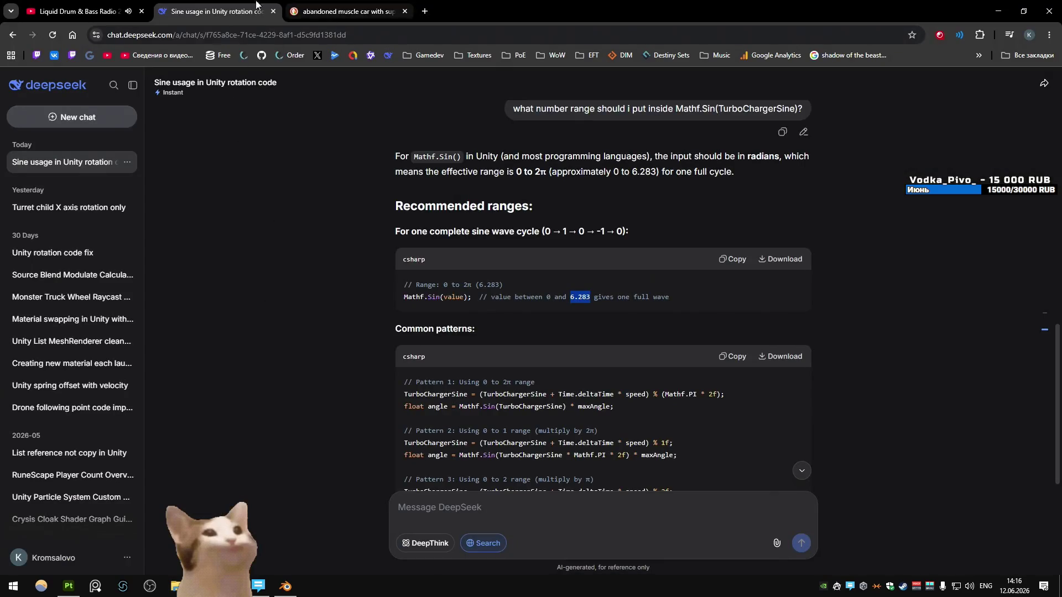
Close the DeepSeek chat tab and preview the 1971 Challenger reference photo
{"action": "left_click", "coordinate": [273, 10]}
{"action": "scroll", "coordinate": [277, 177], "scroll_direction": "up", "scroll_amount": 10}
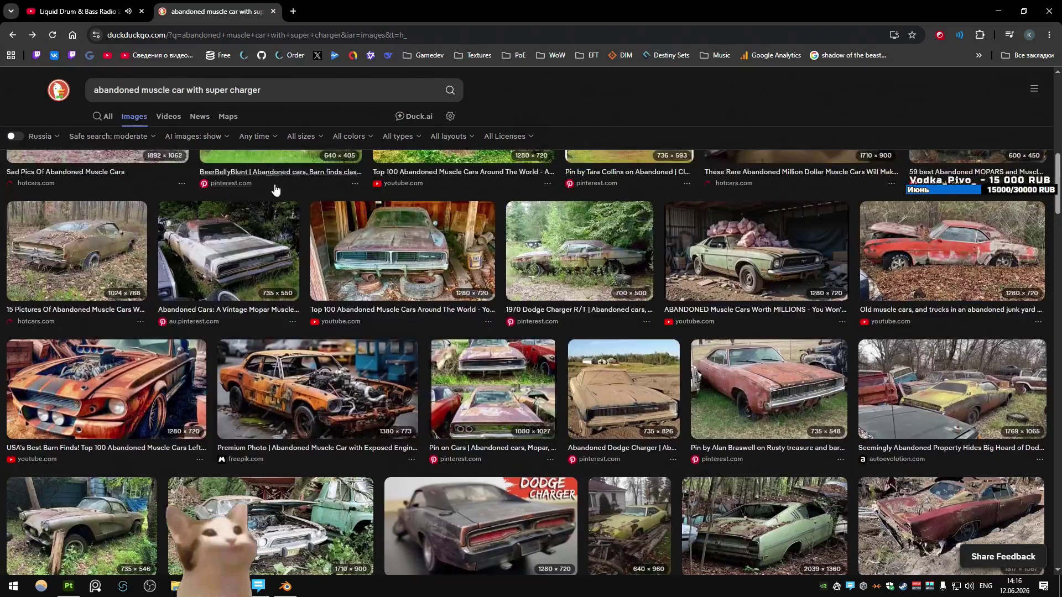
{"action": "scroll", "coordinate": [273, 250], "scroll_direction": "down", "scroll_amount": 10}
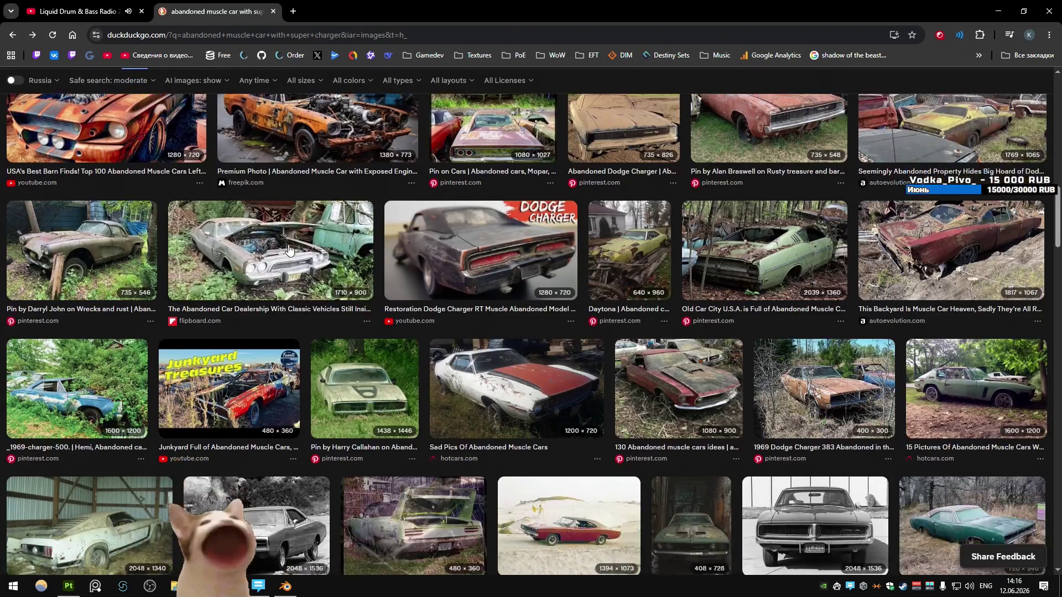
{"action": "scroll", "coordinate": [291, 252], "scroll_direction": "down", "scroll_amount": 5}
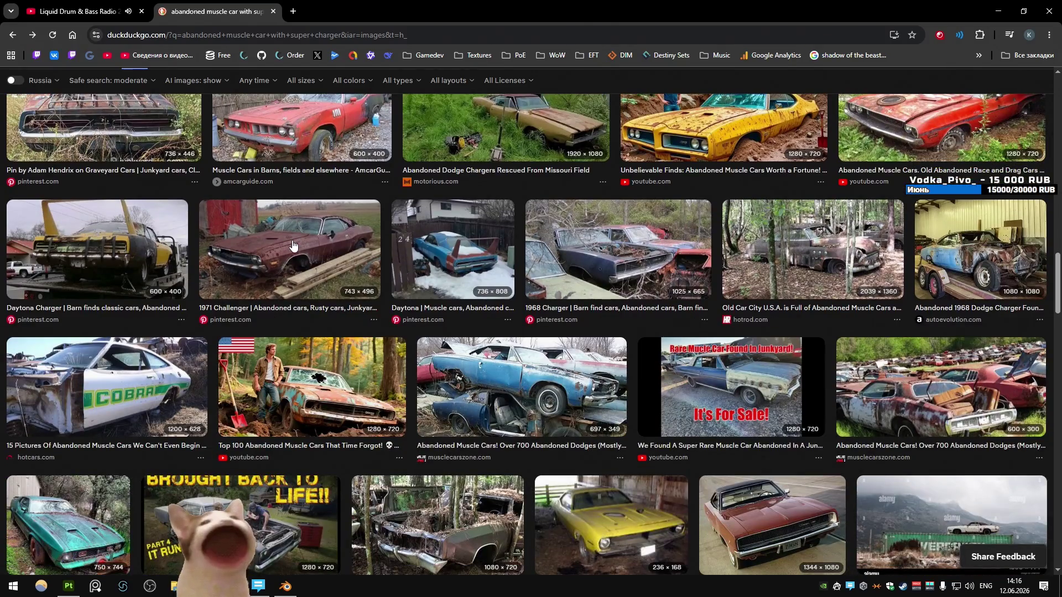
{"action": "left_click", "coordinate": [293, 249]}
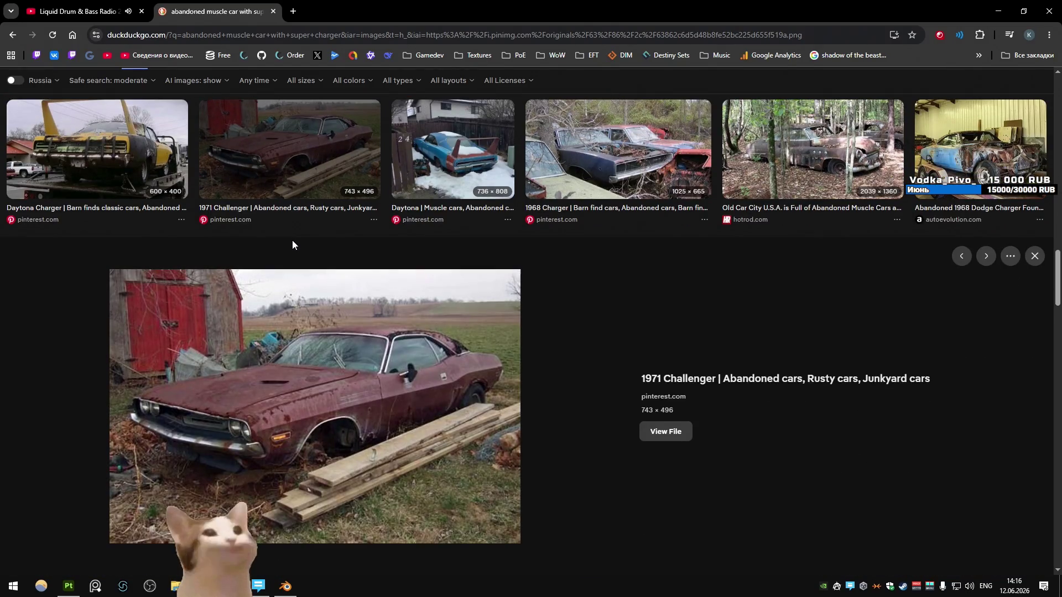
{"action": "key", "text": "Escape"}
Browse more muscle car results, preview the forest junkyard car photo, then return to Painter
{"action": "scroll", "coordinate": [465, 297], "scroll_direction": "down", "scroll_amount": 10}
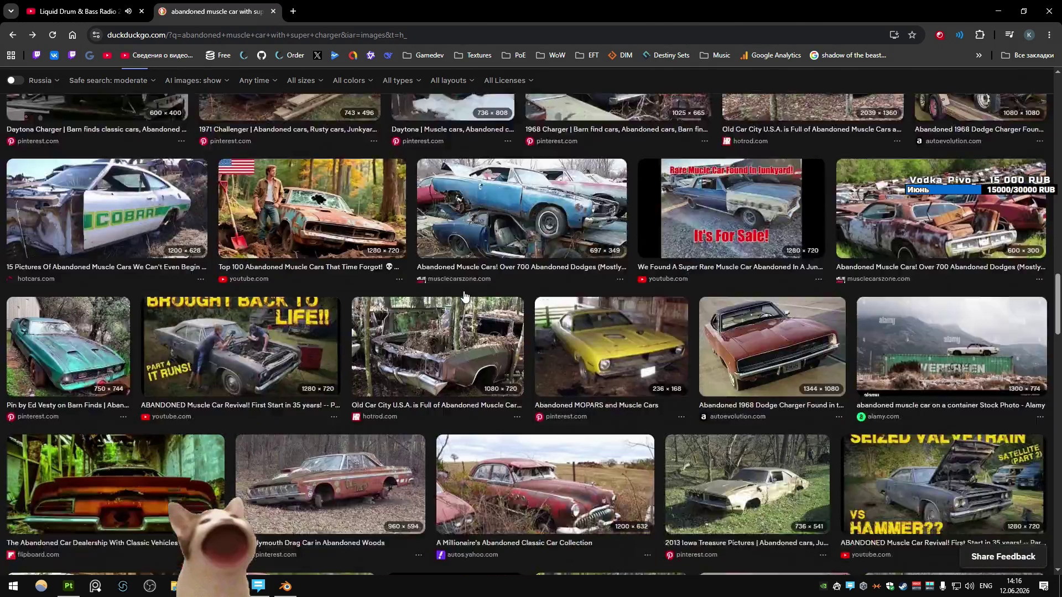
{"action": "scroll", "coordinate": [464, 297], "scroll_direction": "down", "scroll_amount": 10}
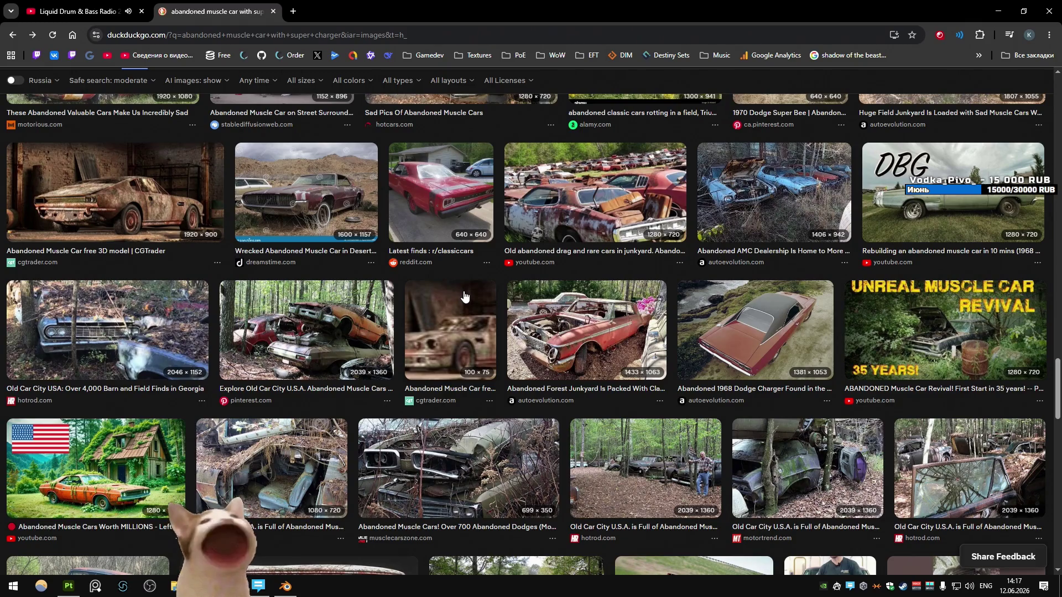
{"action": "scroll", "coordinate": [464, 297], "scroll_direction": "down", "scroll_amount": 4}
{"action": "scroll", "coordinate": [464, 295], "scroll_direction": "down", "scroll_amount": 4}
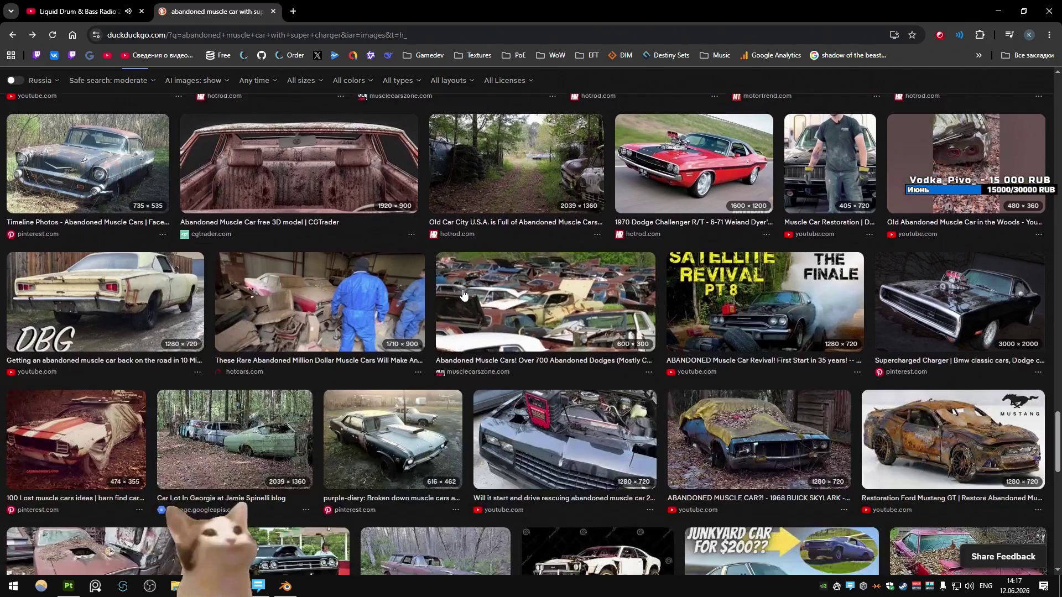
{"action": "scroll", "coordinate": [463, 295], "scroll_direction": "down", "scroll_amount": 8}
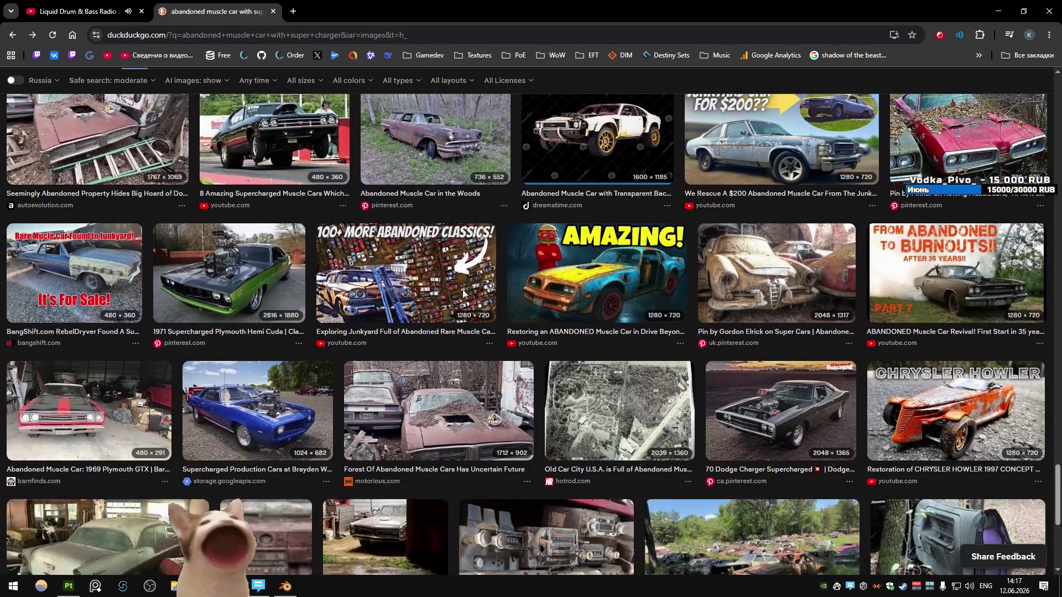
{"action": "scroll", "coordinate": [464, 295], "scroll_direction": "down", "scroll_amount": 4}
{"action": "scroll", "coordinate": [464, 295], "scroll_direction": "down", "scroll_amount": 3}
{"action": "scroll", "coordinate": [464, 295], "scroll_direction": "up", "scroll_amount": 4}
{"action": "scroll", "coordinate": [463, 294], "scroll_direction": "up", "scroll_amount": 2}
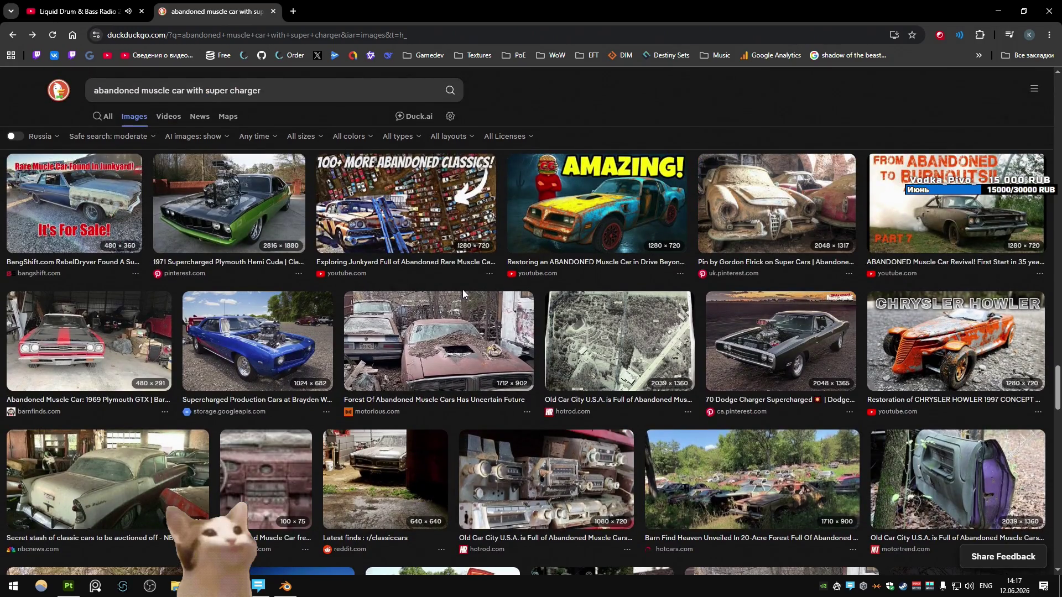
{"action": "scroll", "coordinate": [462, 289], "scroll_direction": "up", "scroll_amount": 5}
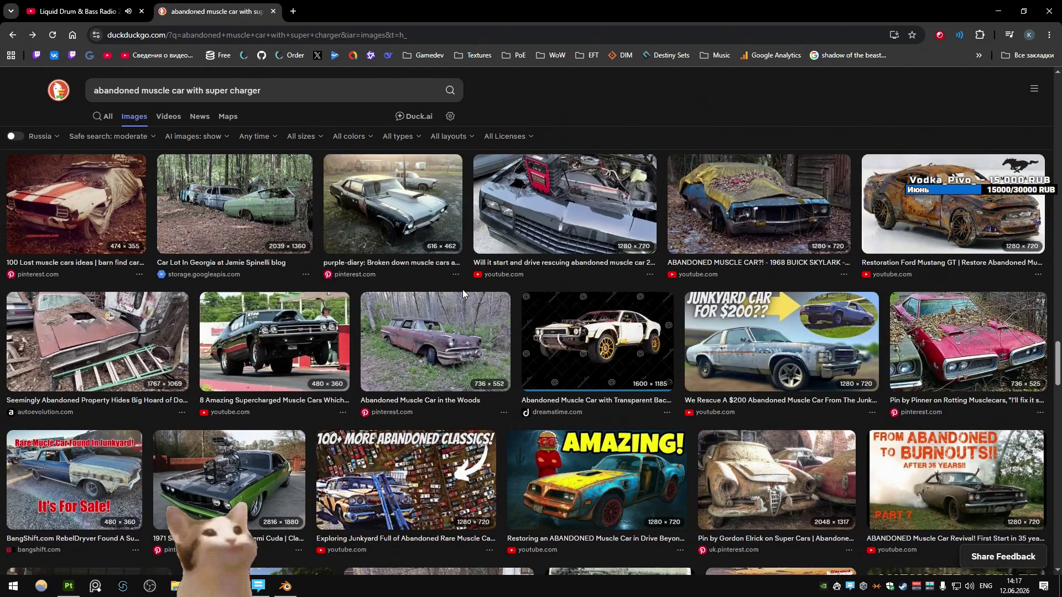
{"action": "scroll", "coordinate": [462, 290], "scroll_direction": "up", "scroll_amount": 2}
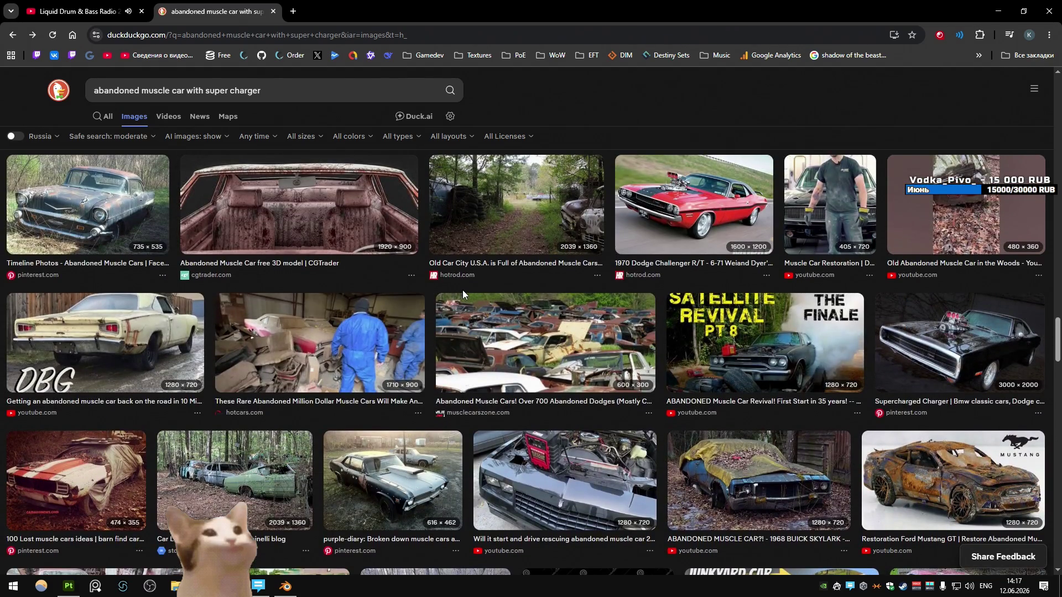
{"action": "scroll", "coordinate": [463, 290], "scroll_direction": "up", "scroll_amount": 5}
{"action": "right_click", "coordinate": [479, 360]}
{"action": "key", "text": "Escape"}
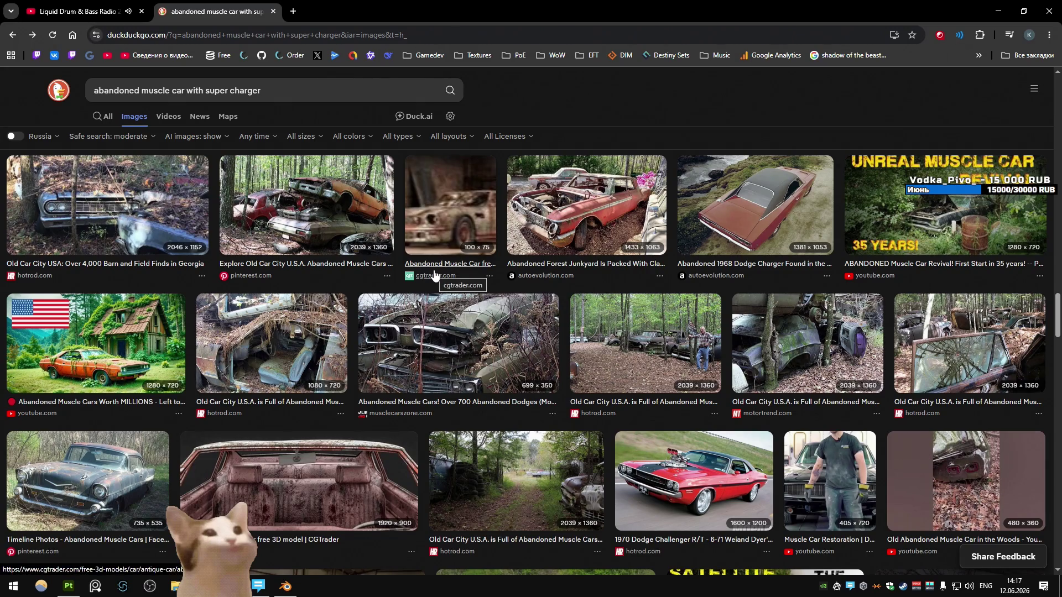
{"action": "scroll", "coordinate": [435, 275], "scroll_direction": "up", "scroll_amount": 5}
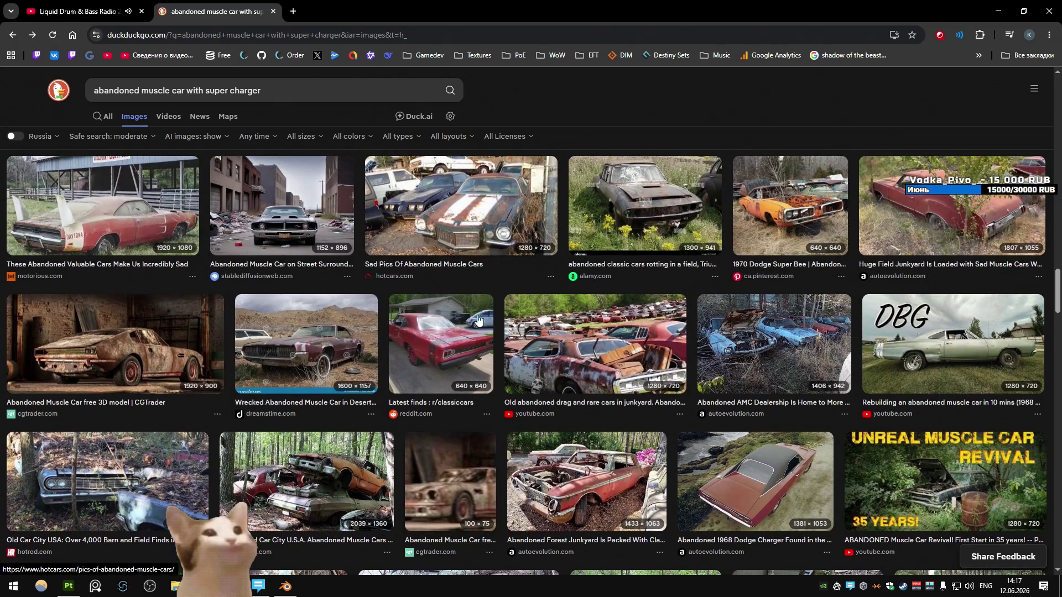
{"action": "left_click", "coordinate": [586, 487]}
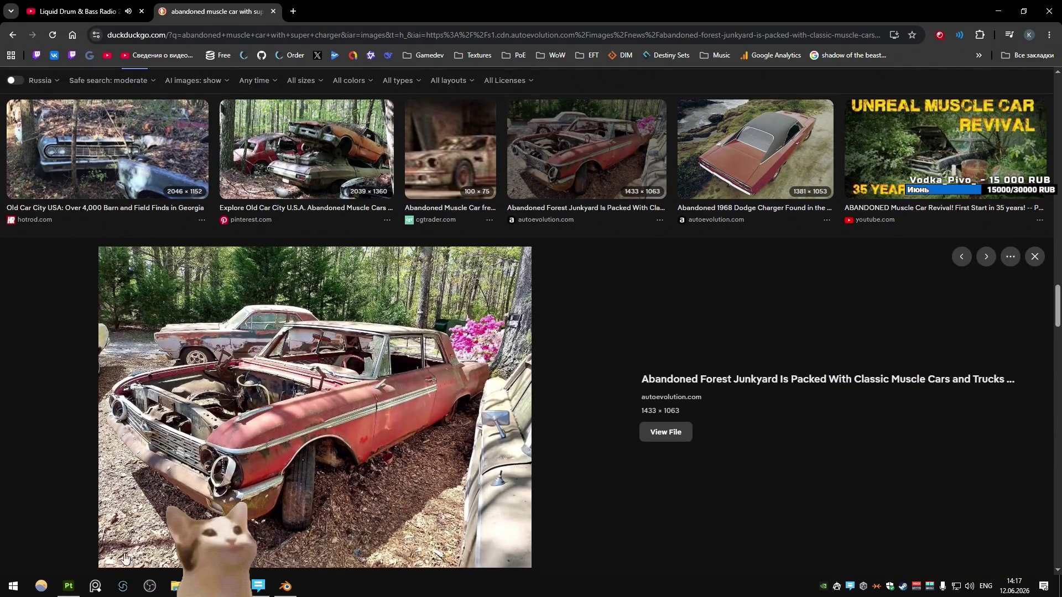
{"action": "left_click", "coordinate": [69, 586]}
{"action": "left_click_drag", "start_coordinate": [364, 367], "coordinate": [359, 287]}
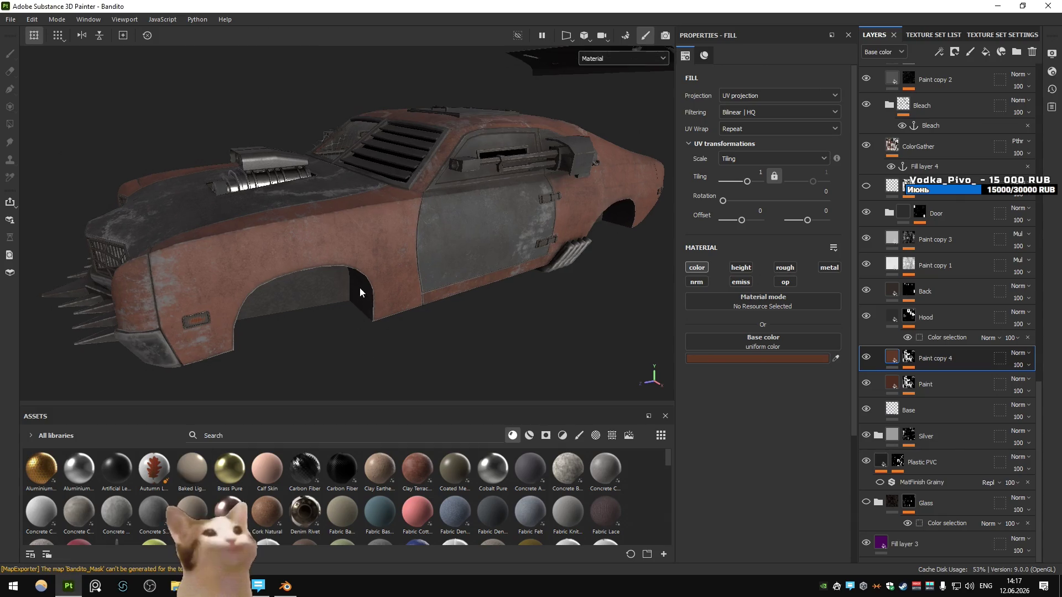
Compare the paint with Paint copy 1 hidden and shown, then select Paint copy 3
{"action": "key", "text": "alt+Tab"}
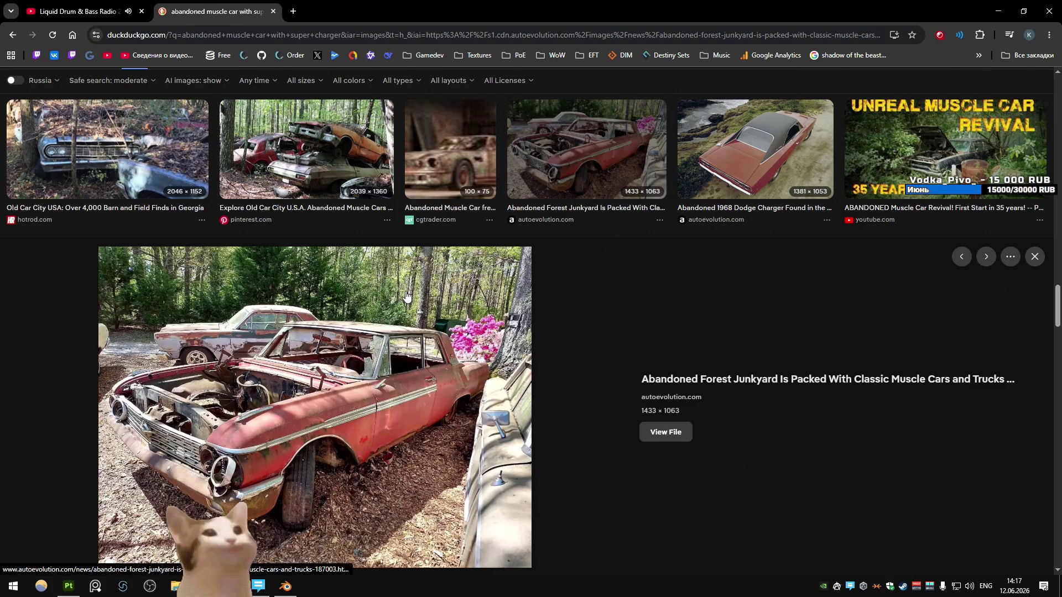
{"action": "key", "text": "alt+Tab"}
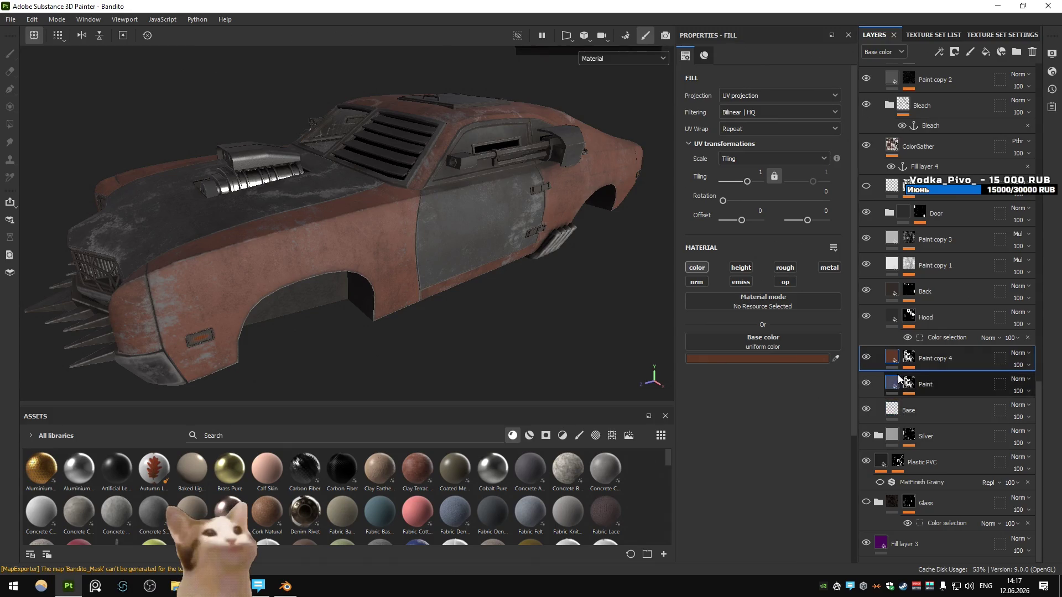
{"action": "left_click", "coordinate": [866, 265]}
{"action": "left_click", "coordinate": [871, 265]}
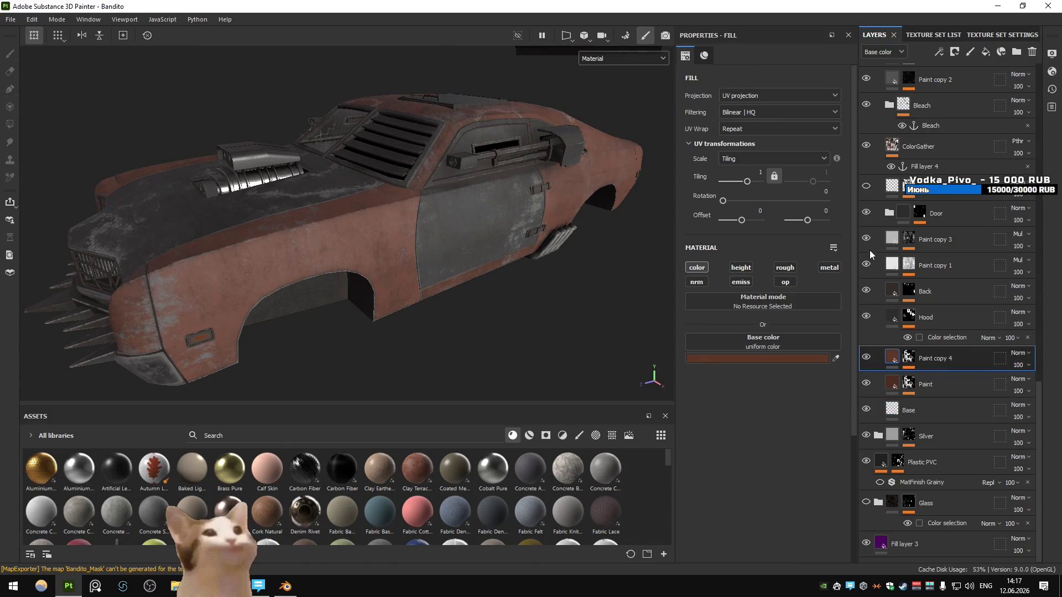
{"action": "left_click", "coordinate": [867, 265]}
{"action": "left_click", "coordinate": [866, 265]}
{"action": "left_click", "coordinate": [891, 239]}
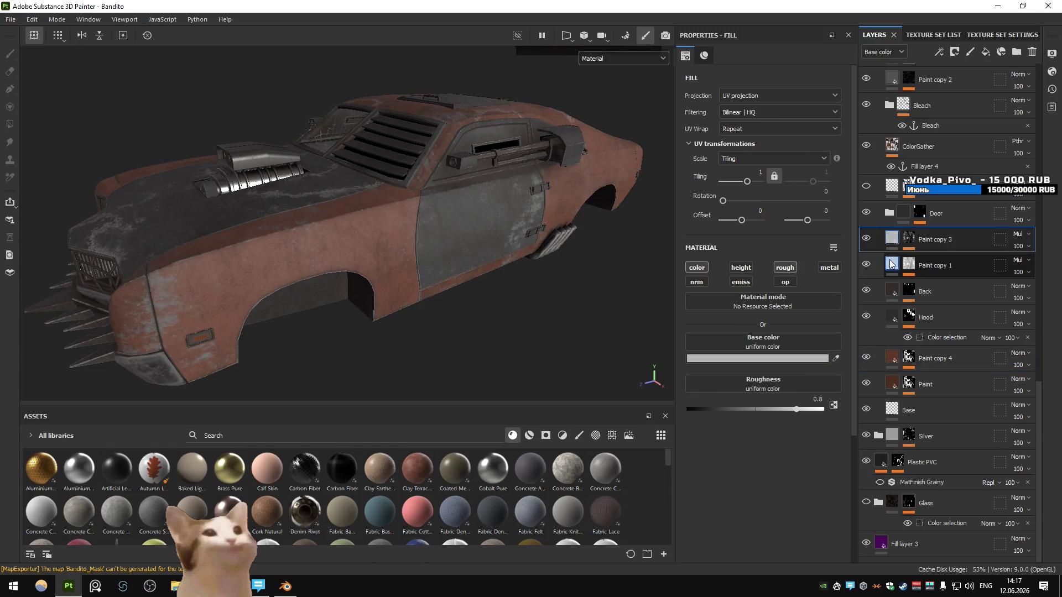
{"action": "left_click", "coordinate": [891, 264]}
{"action": "left_click", "coordinate": [892, 239]}
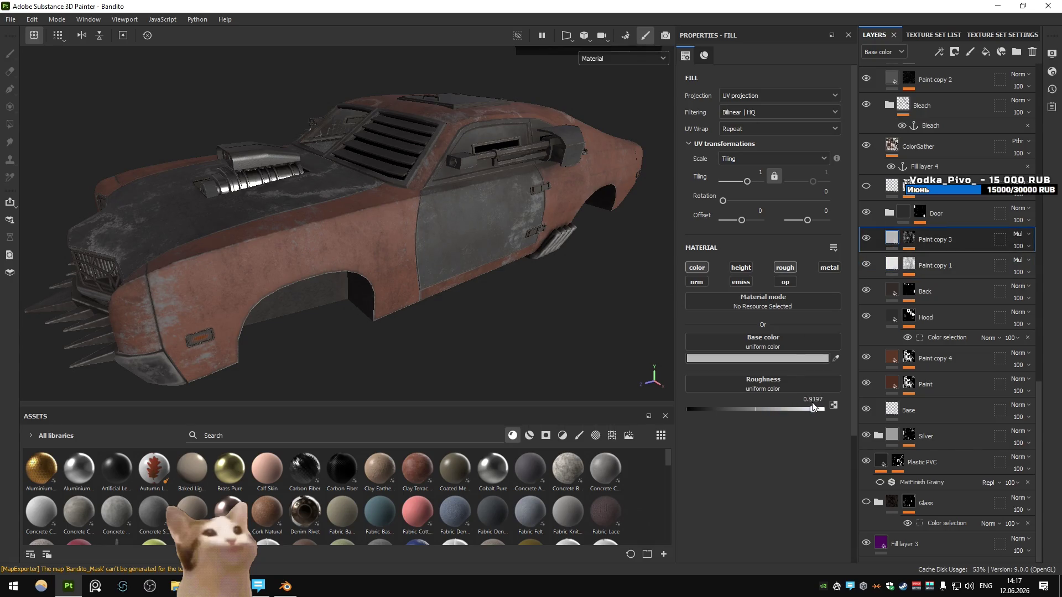
Test Paint copy 3 roughness at 0 and about 0.18, reverting to 0.8 each time
{"action": "mouse_move", "coordinate": [559, 233]}
{"action": "left_mouse_down"}
{"action": "mouse_move", "coordinate": [487, 227]}
{"action": "mouse_move", "coordinate": [432, 258]}
{"action": "left_mouse_up"}
{"action": "mouse_move", "coordinate": [688, 410]}
{"action": "left_mouse_down"}
{"action": "mouse_move", "coordinate": [797, 409]}
{"action": "mouse_move", "coordinate": [693, 409]}
{"action": "left_mouse_up"}
{"action": "mouse_move", "coordinate": [430, 285]}
{"action": "left_mouse_down"}
{"action": "mouse_move", "coordinate": [457, 272]}
{"action": "mouse_move", "coordinate": [458, 248]}
{"action": "mouse_move", "coordinate": [482, 296]}
{"action": "left_mouse_up"}
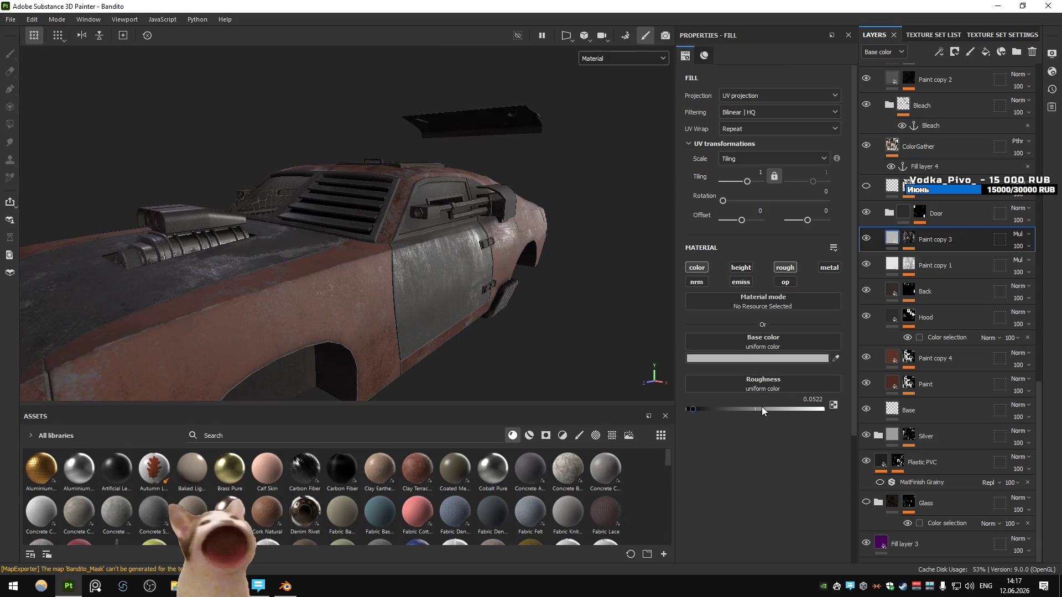
{"action": "left_click", "coordinate": [796, 409]}
{"action": "left_click", "coordinate": [688, 409]}
{"action": "left_click_drag", "start_coordinate": [481, 331], "coordinate": [468, 300]}
{"action": "key", "text": "ctrl+z"}
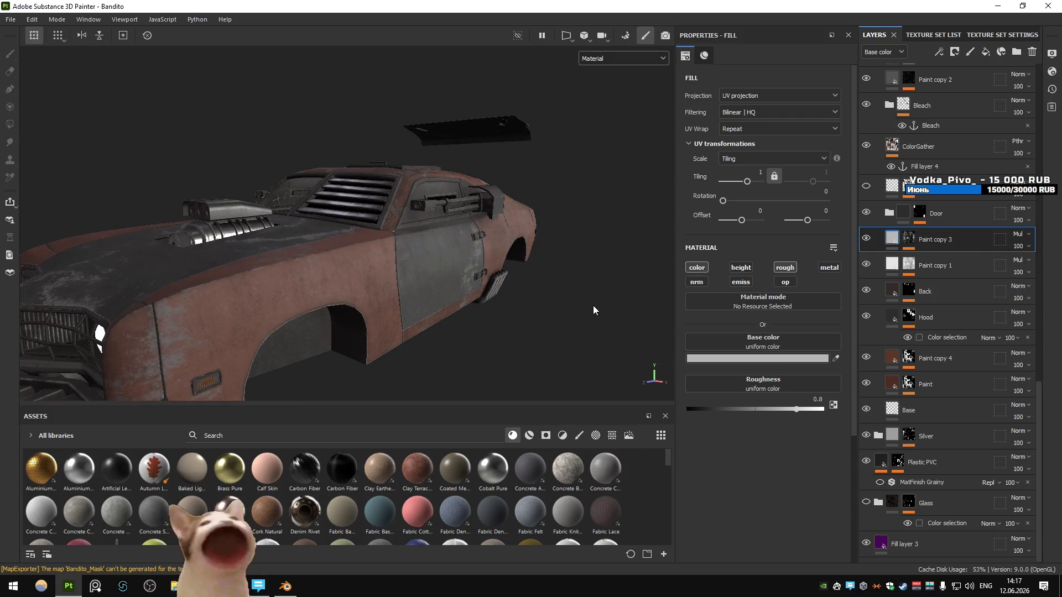
{"action": "left_click_drag", "start_coordinate": [760, 408], "coordinate": [713, 409]}
{"action": "key", "text": "ctrl+z"}
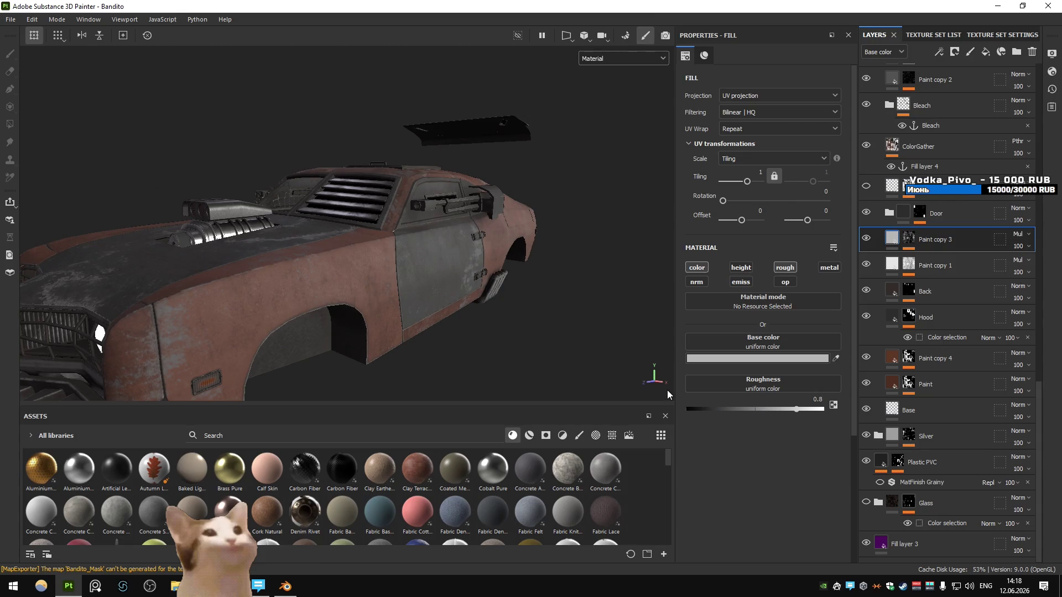
{"action": "left_click_drag", "start_coordinate": [530, 290], "coordinate": [258, 296]}
{"action": "key", "text": "alt+Tab"}
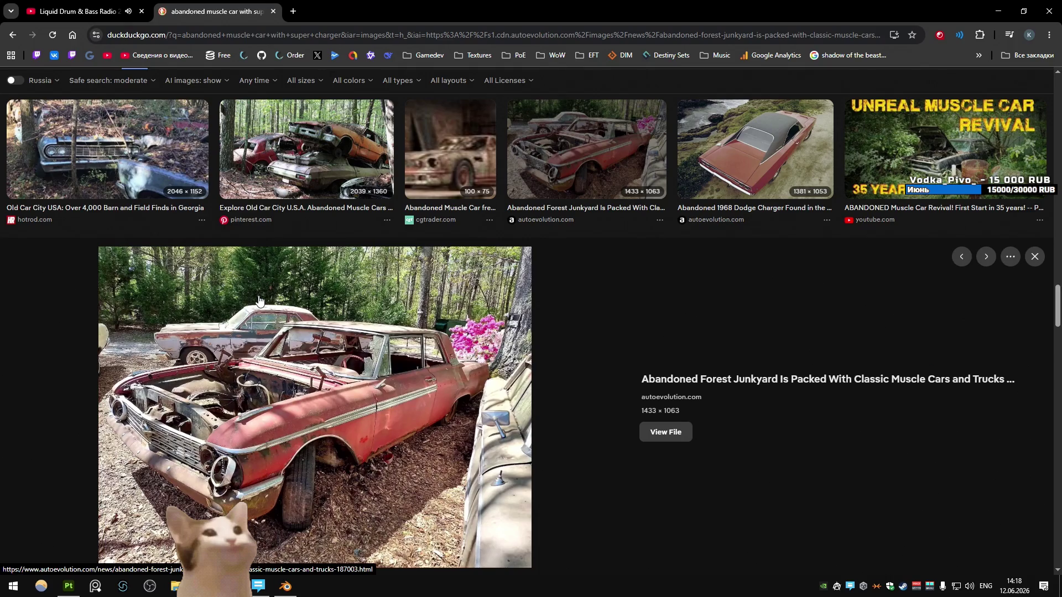
Preview the Forest Of Abandoned Muscle Cars and rusty red Dodge reference photos
{"action": "scroll", "coordinate": [258, 301], "scroll_direction": "down", "scroll_amount": 7}
{"action": "scroll", "coordinate": [268, 350], "scroll_direction": "down", "scroll_amount": 6}
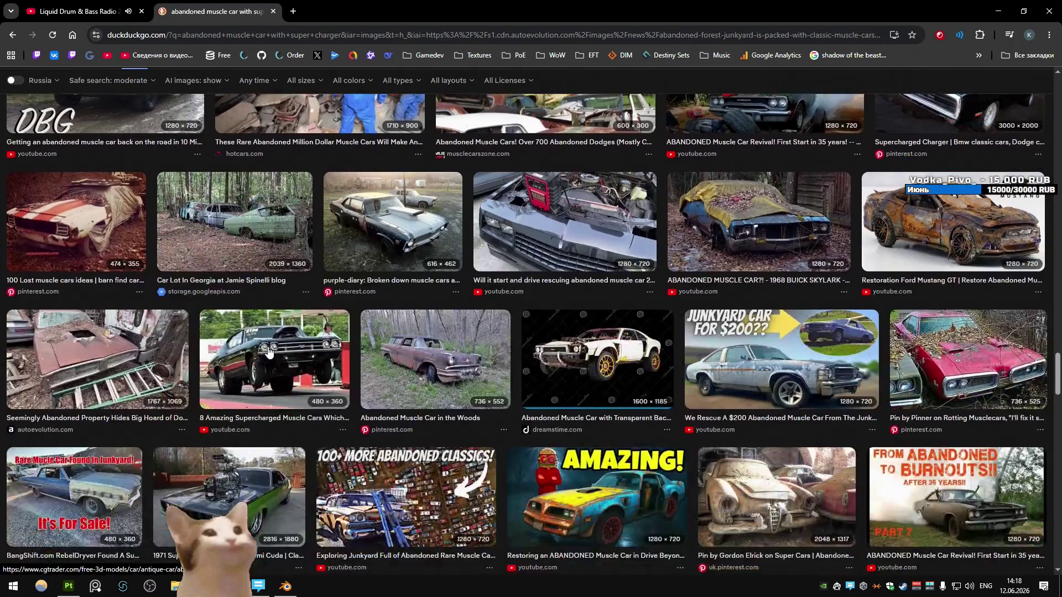
{"action": "scroll", "coordinate": [268, 352], "scroll_direction": "down", "scroll_amount": 4}
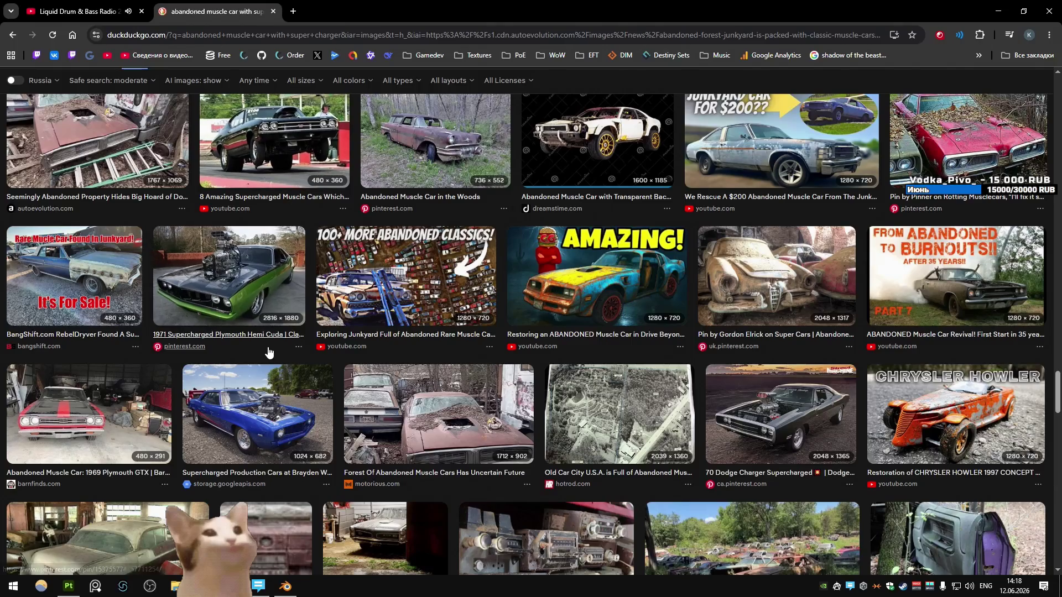
{"action": "left_click", "coordinate": [458, 417]}
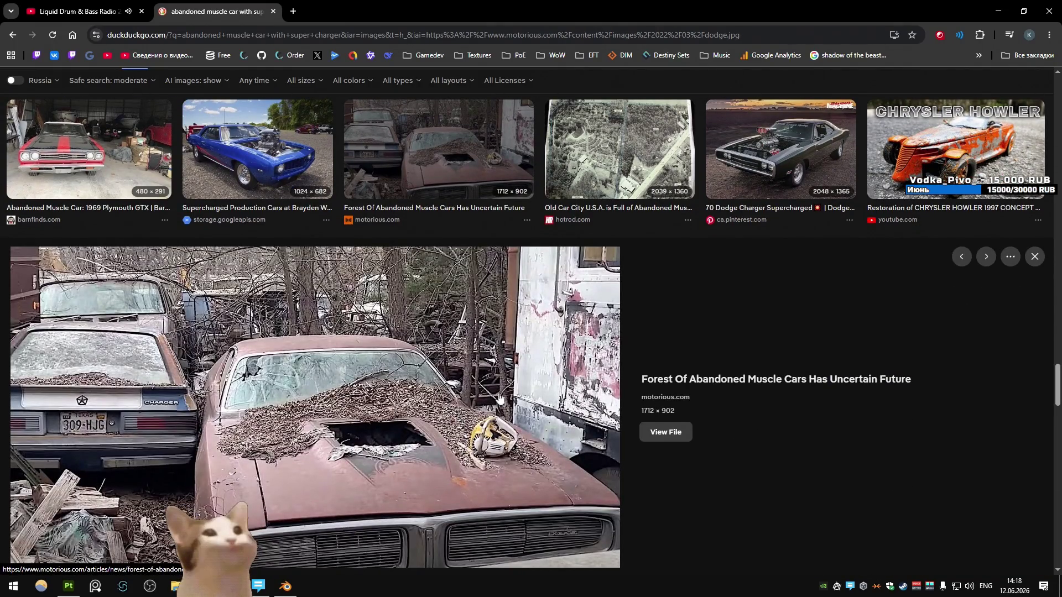
{"action": "left_click", "coordinate": [1035, 256]}
{"action": "scroll", "coordinate": [498, 401], "scroll_direction": "down", "scroll_amount": 3}
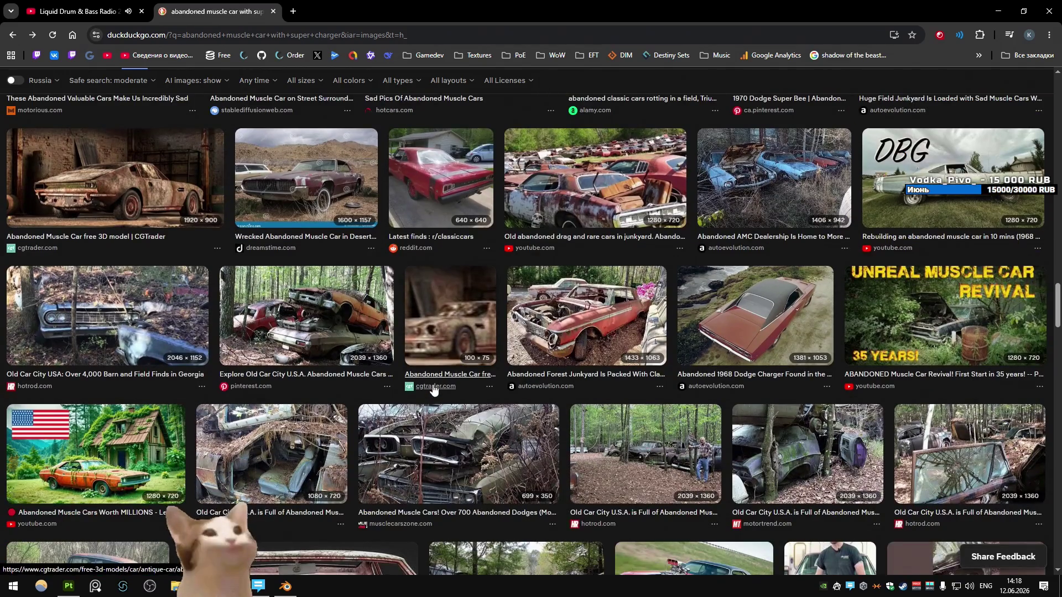
{"action": "scroll", "coordinate": [434, 390], "scroll_direction": "down", "scroll_amount": 3}
{"action": "scroll", "coordinate": [434, 391], "scroll_direction": "down", "scroll_amount": 6}
{"action": "scroll", "coordinate": [432, 389], "scroll_direction": "down", "scroll_amount": 1}
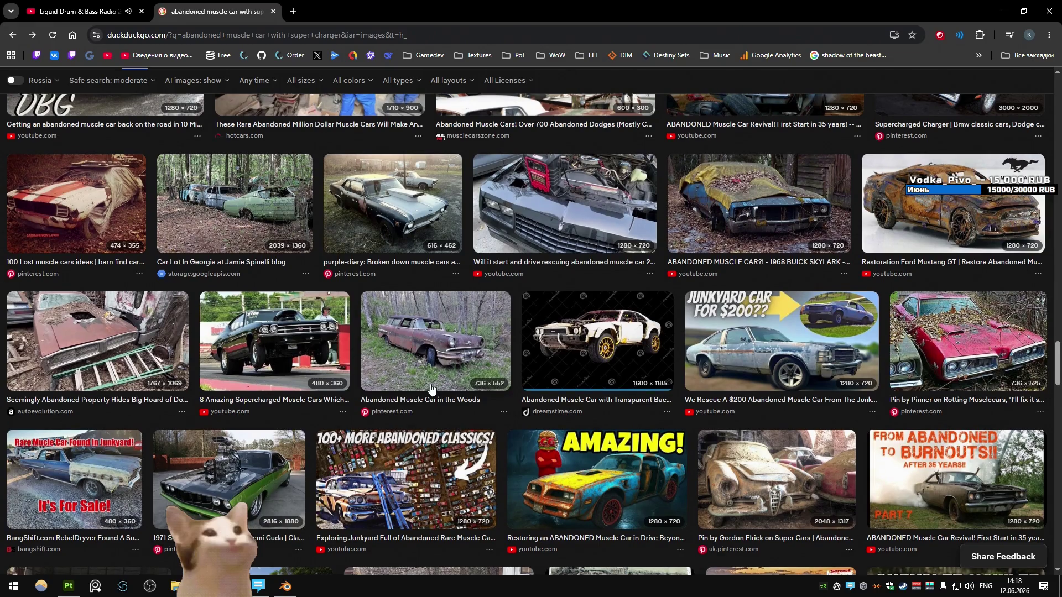
{"action": "scroll", "coordinate": [433, 389], "scroll_direction": "down", "scroll_amount": 1}
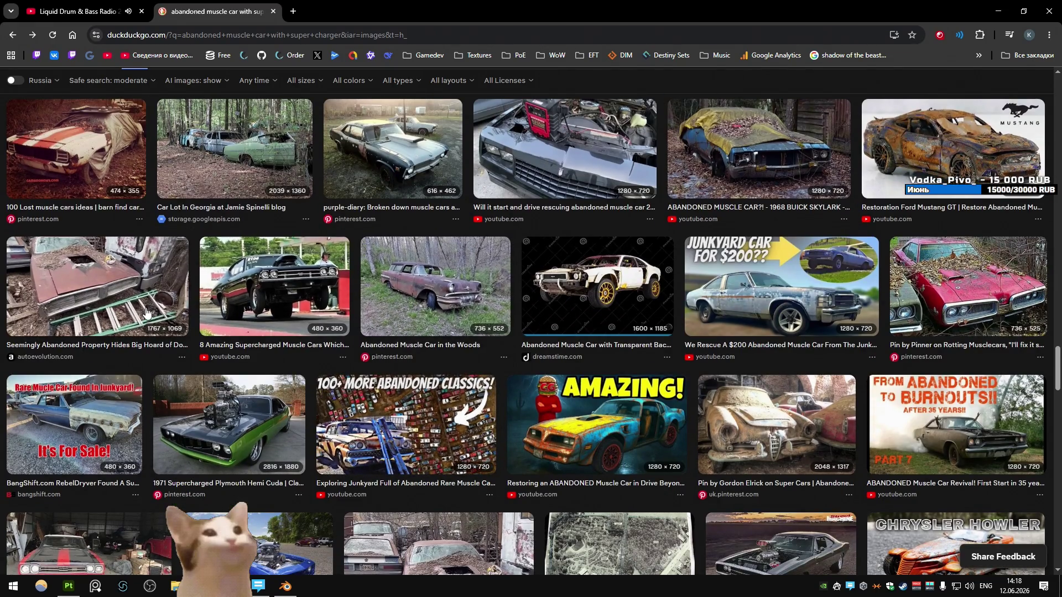
{"action": "left_click", "coordinate": [146, 313]}
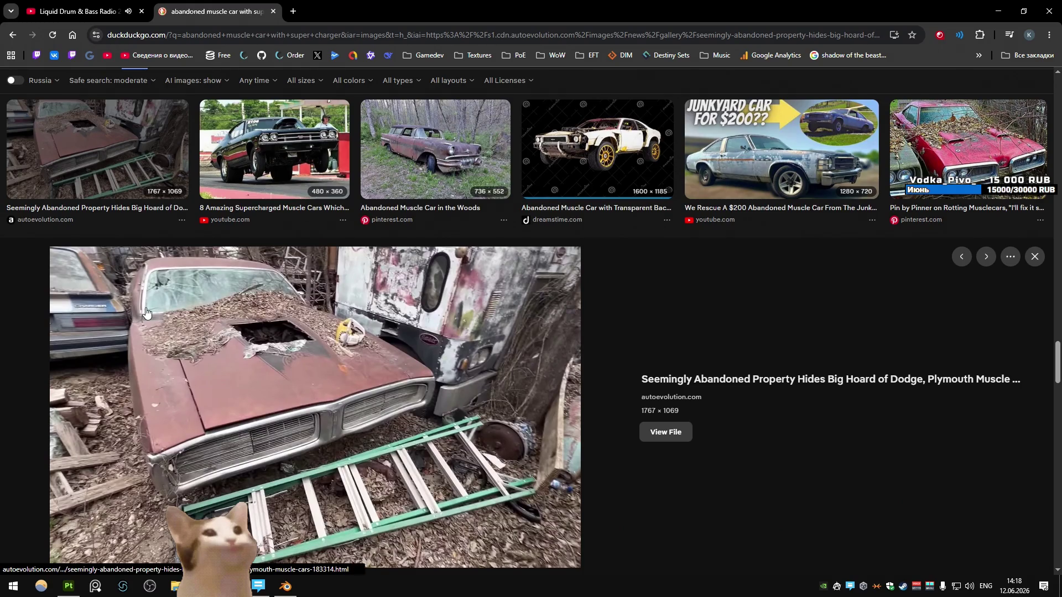
{"action": "left_click", "coordinate": [1035, 256]}
Open the Pin on Classic Cars rusty blue muscle-car photo full size in a new tab
{"action": "scroll", "coordinate": [520, 380], "scroll_direction": "down", "scroll_amount": 4}
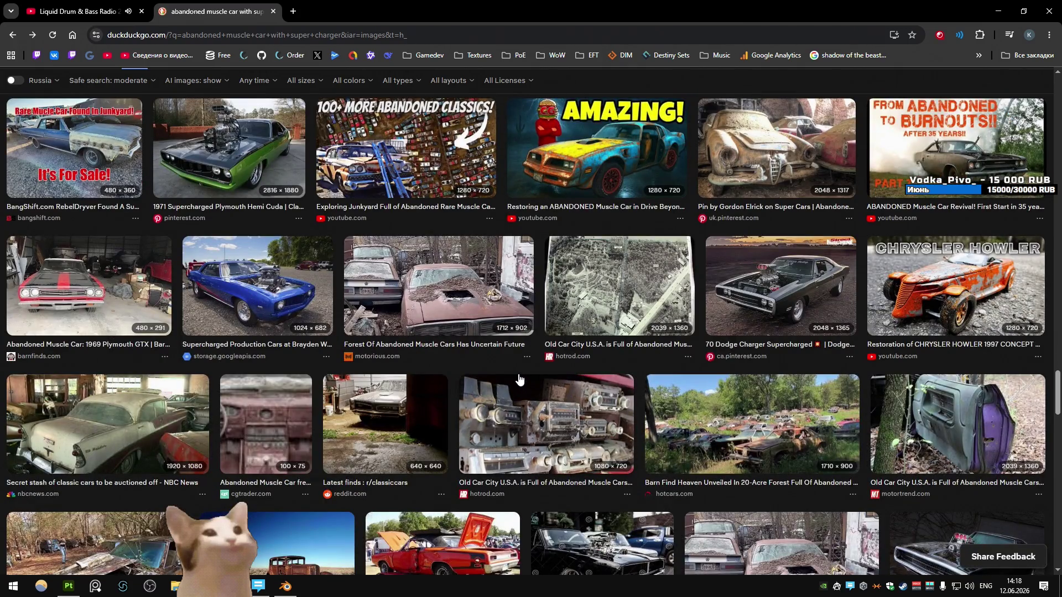
{"action": "scroll", "coordinate": [519, 379], "scroll_direction": "down", "scroll_amount": 10}
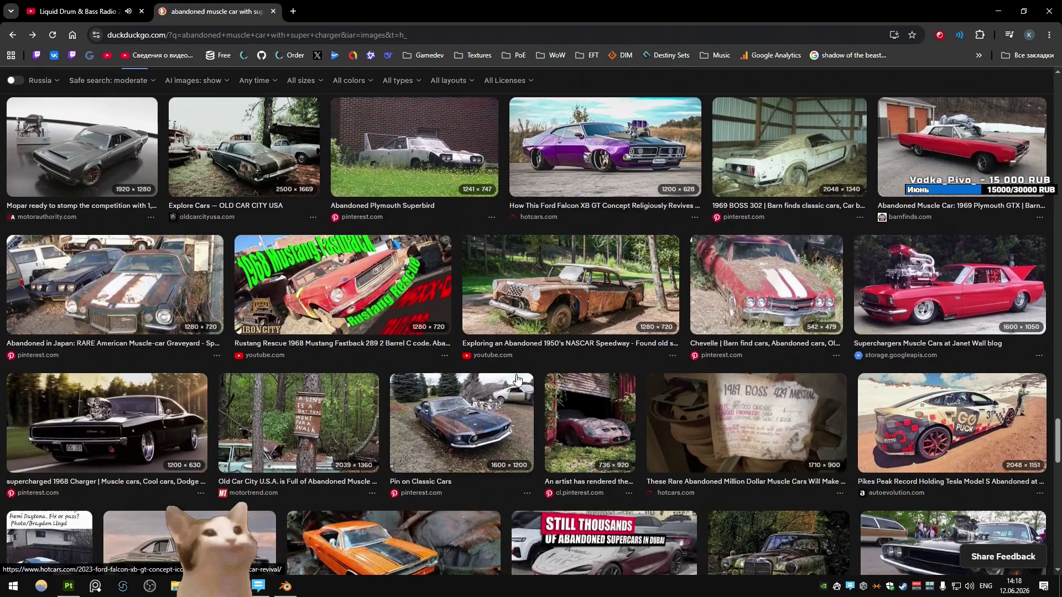
{"action": "left_click", "coordinate": [517, 380]}
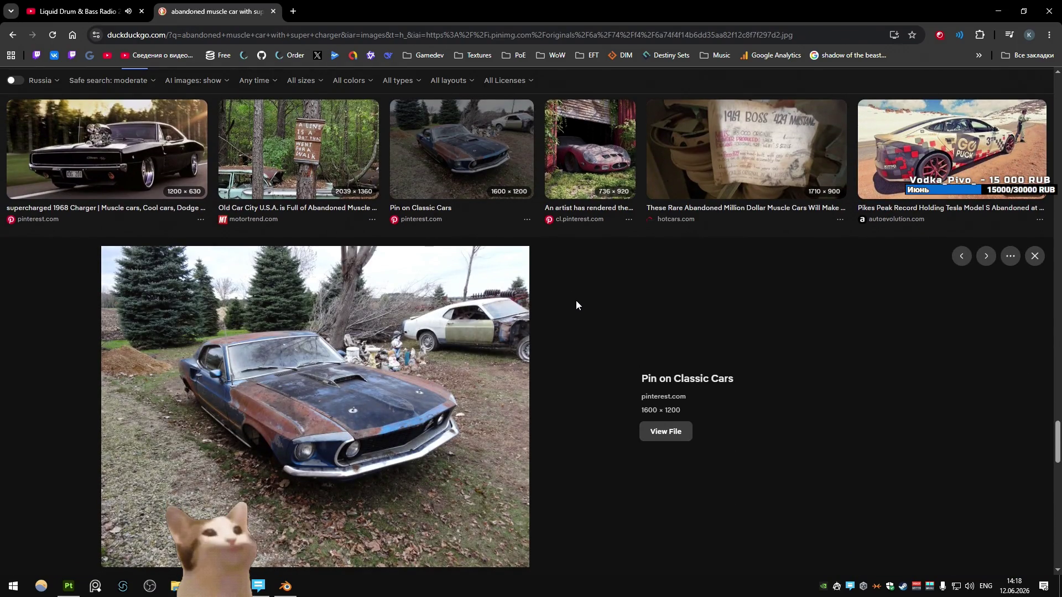
{"action": "right_click", "coordinate": [439, 375]}
{"action": "middle_click", "coordinate": [363, 366]}
{"action": "left_click", "coordinate": [340, 3]}
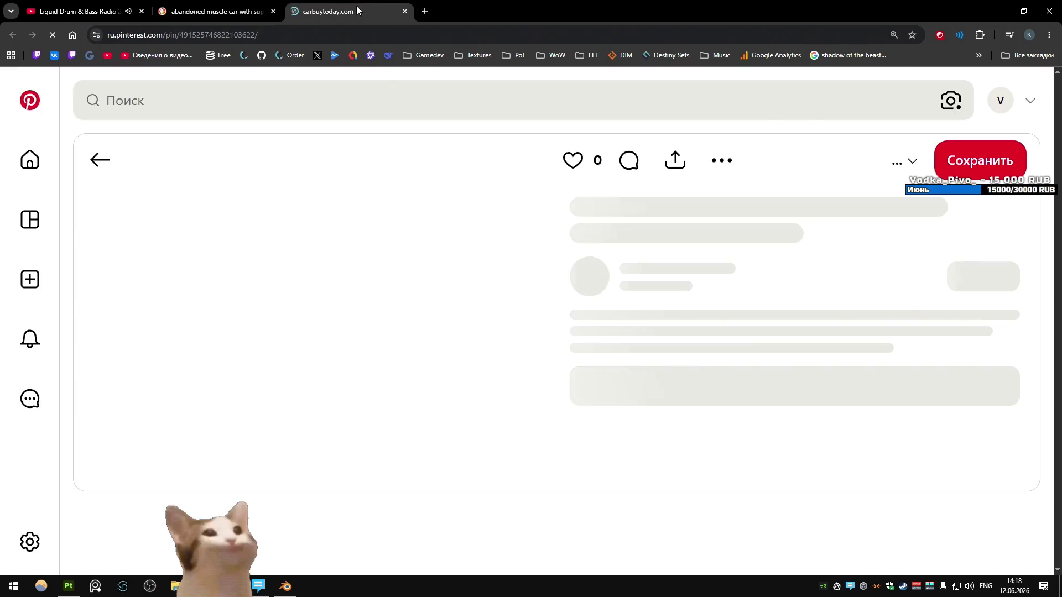
{"action": "key", "text": "ctrl+w"}
{"action": "right_click", "coordinate": [407, 331]}
{"action": "left_click", "coordinate": [462, 91]}
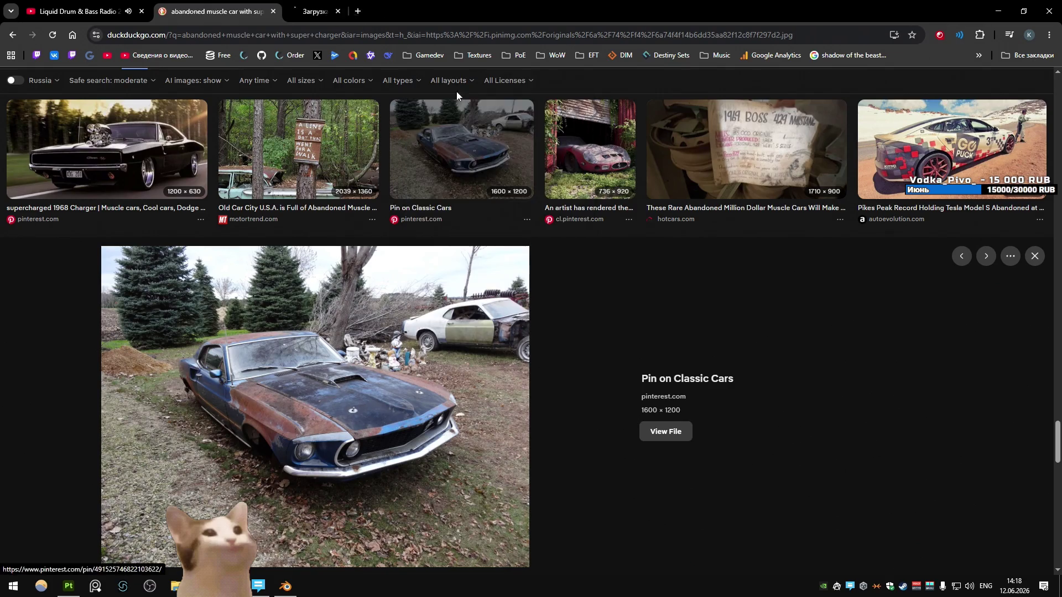
{"action": "left_click", "coordinate": [405, 11]}
{"action": "right_click", "coordinate": [355, 376]}
{"action": "left_click", "coordinate": [403, 274]}
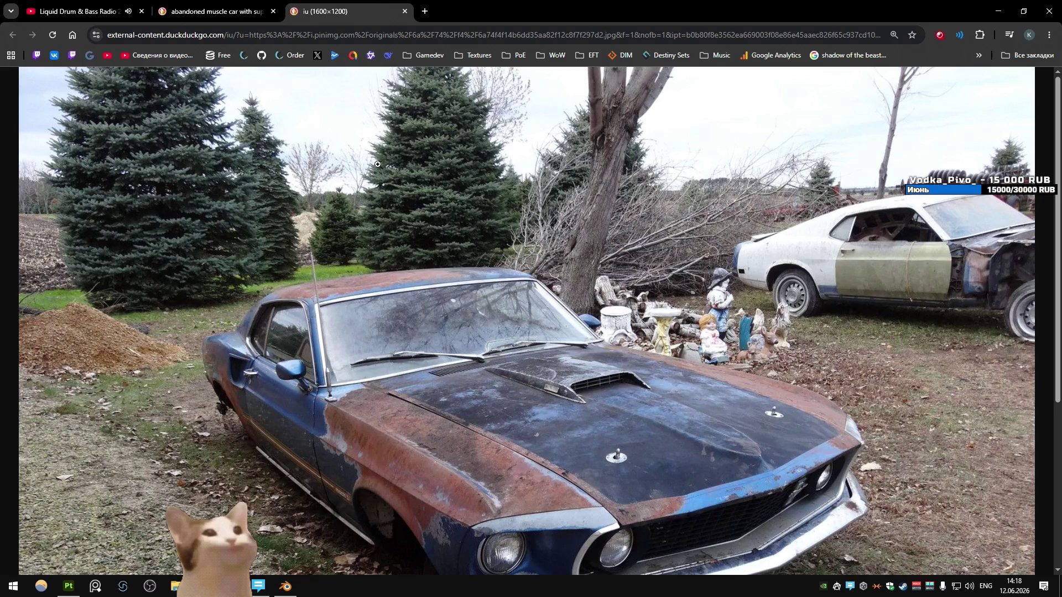
{"action": "left_click", "coordinate": [604, 290]}
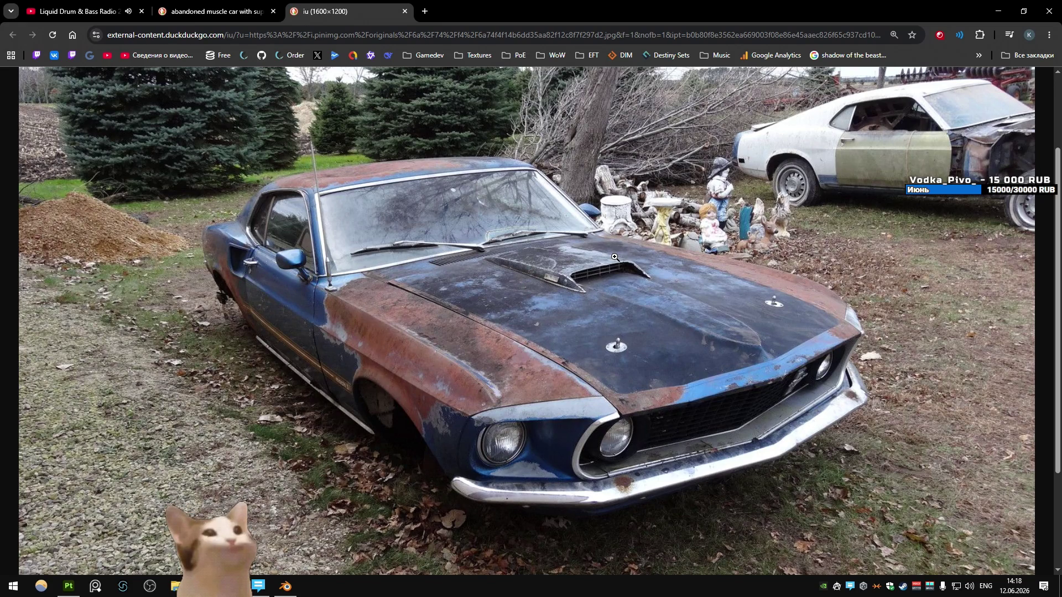
{"action": "key", "text": "alt+Tab"}
{"action": "mouse_move", "coordinate": [397, 241]}
{"action": "left_mouse_down"}
{"action": "mouse_move", "coordinate": [451, 218]}
{"action": "mouse_move", "coordinate": [447, 230]}
{"action": "left_mouse_up"}
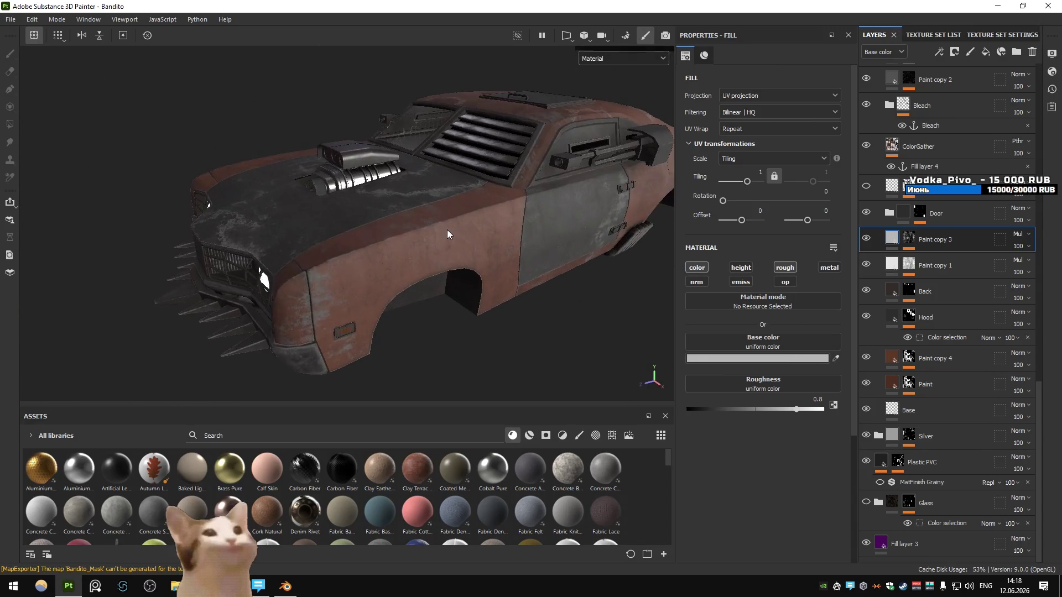
Show only the Roughness channel and compare it with Paint copy 1 hidden and shown
{"action": "left_click", "coordinate": [608, 62]}
{"action": "left_click", "coordinate": [618, 131]}
{"action": "mouse_move", "coordinate": [533, 177]}
{"action": "left_mouse_down"}
{"action": "mouse_move", "coordinate": [478, 190]}
{"action": "mouse_move", "coordinate": [432, 183]}
{"action": "mouse_move", "coordinate": [492, 171]}
{"action": "left_mouse_up"}
{"action": "left_click", "coordinate": [593, 59]}
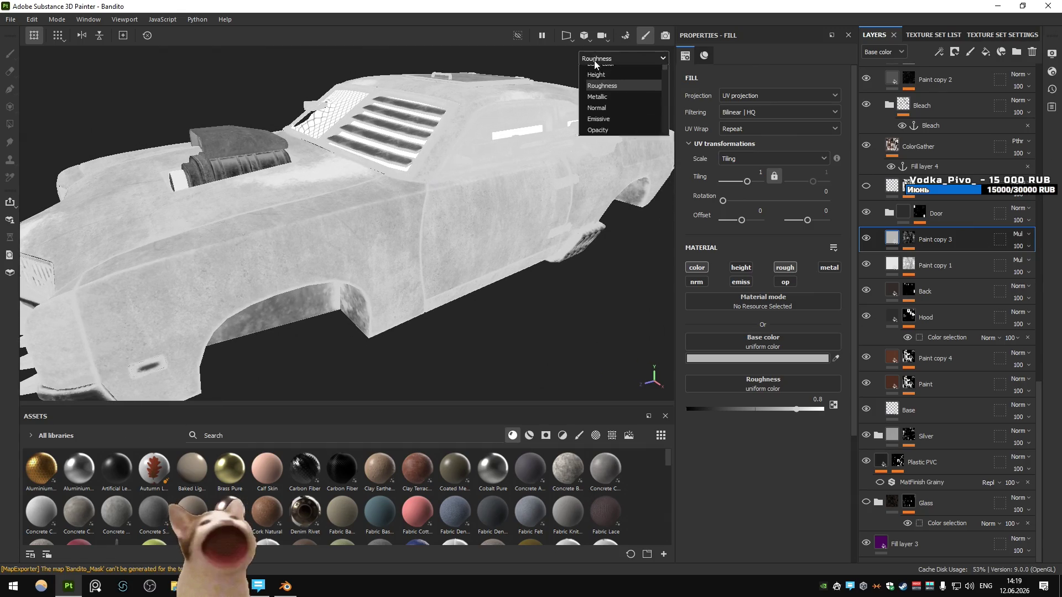
{"action": "key", "text": "Escape"}
{"action": "left_click", "coordinate": [866, 265]}
{"action": "left_click", "coordinate": [866, 265]}
Lower Paint copy 1's Grunge Concrete mask balance to 0.25 and return to the Material view
{"action": "left_click", "coordinate": [909, 265]}
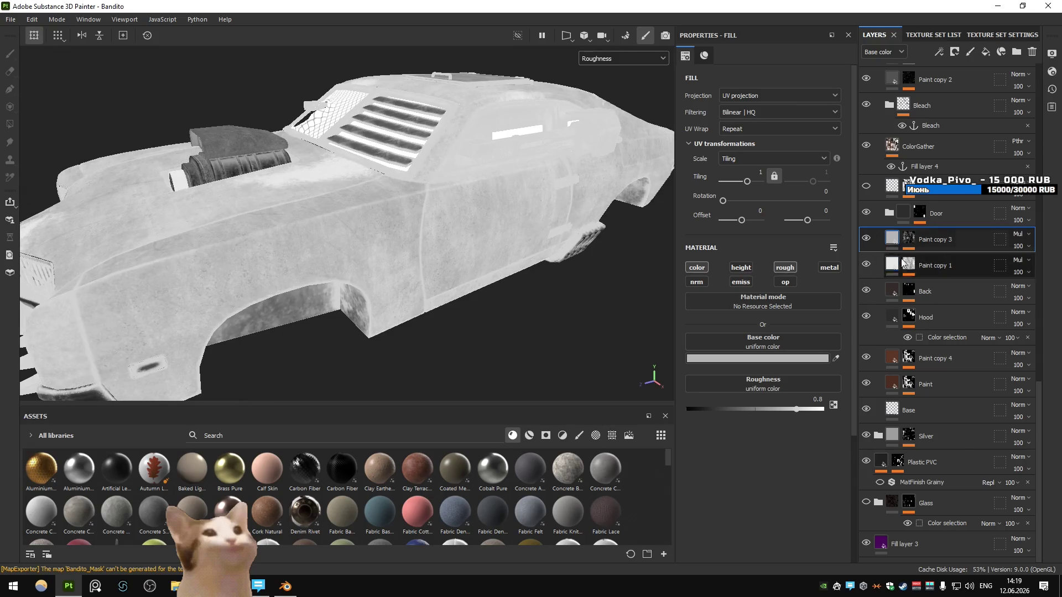
{"action": "left_click", "coordinate": [935, 285]}
{"action": "left_click_drag", "start_coordinate": [771, 358], "coordinate": [737, 358]}
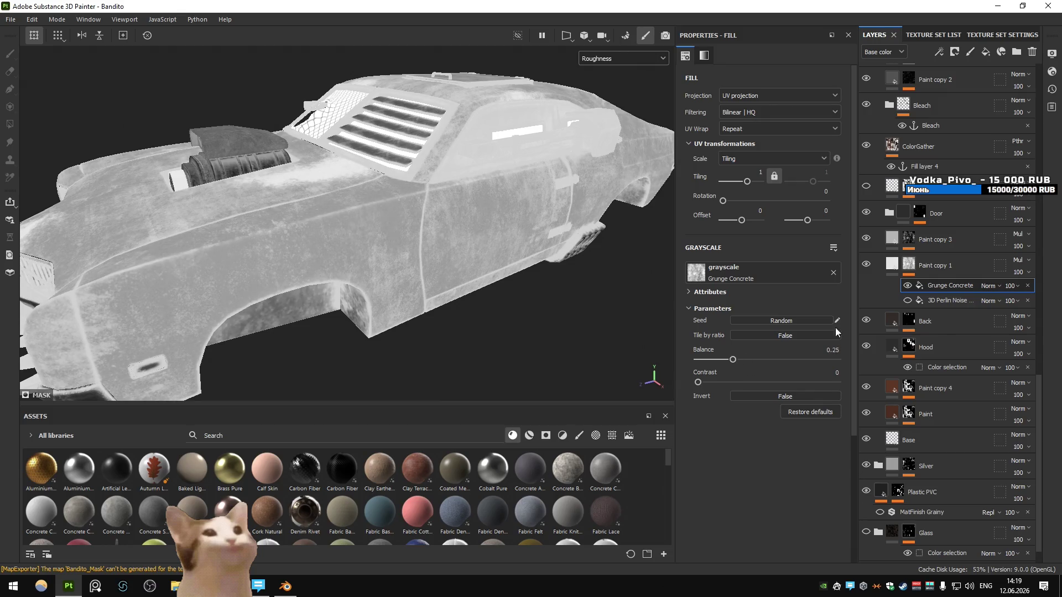
{"action": "left_click", "coordinate": [890, 265]}
{"action": "left_click", "coordinate": [625, 59]}
{"action": "left_click", "coordinate": [625, 83]}
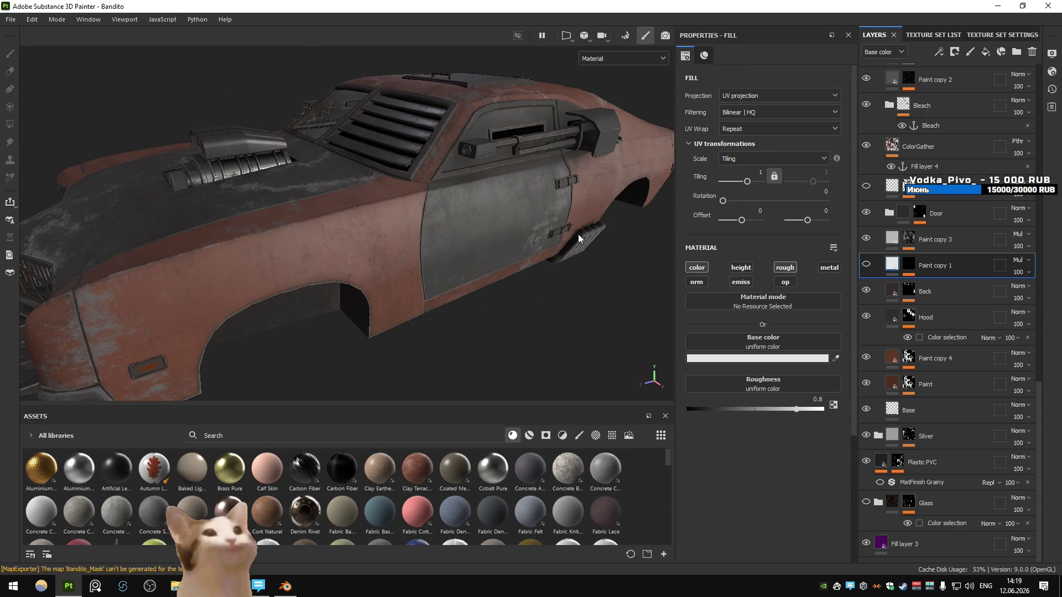
{"action": "key", "text": "ctrl"}
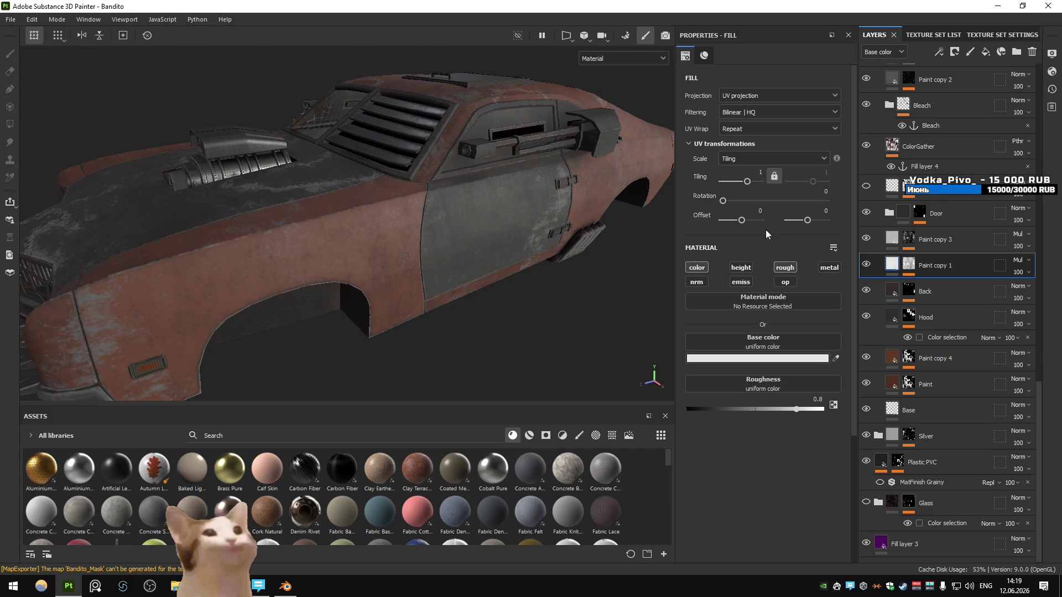
{"action": "mouse_move", "coordinate": [560, 211]}
{"action": "left_mouse_down"}
{"action": "mouse_move", "coordinate": [500, 193]}
{"action": "mouse_move", "coordinate": [522, 189]}
{"action": "left_mouse_up"}
{"action": "key", "text": "ctrl+shift+e"}
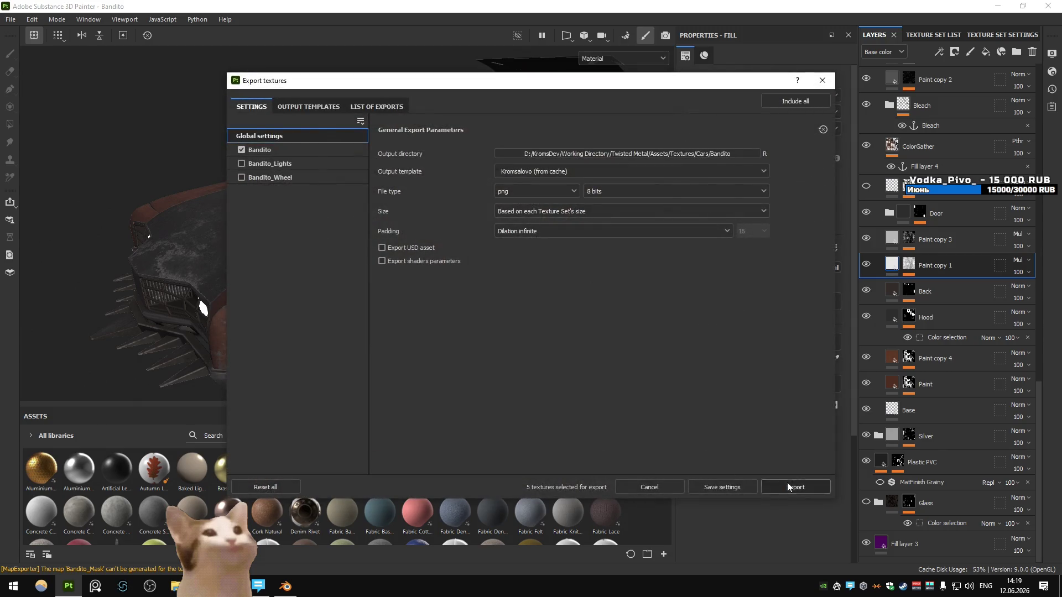
Export the Bandito textures as 8-bit PNGs, close the export dialog, and switch to Unity
{"action": "left_click", "coordinate": [783, 485]}
{"action": "left_click", "coordinate": [661, 483]}
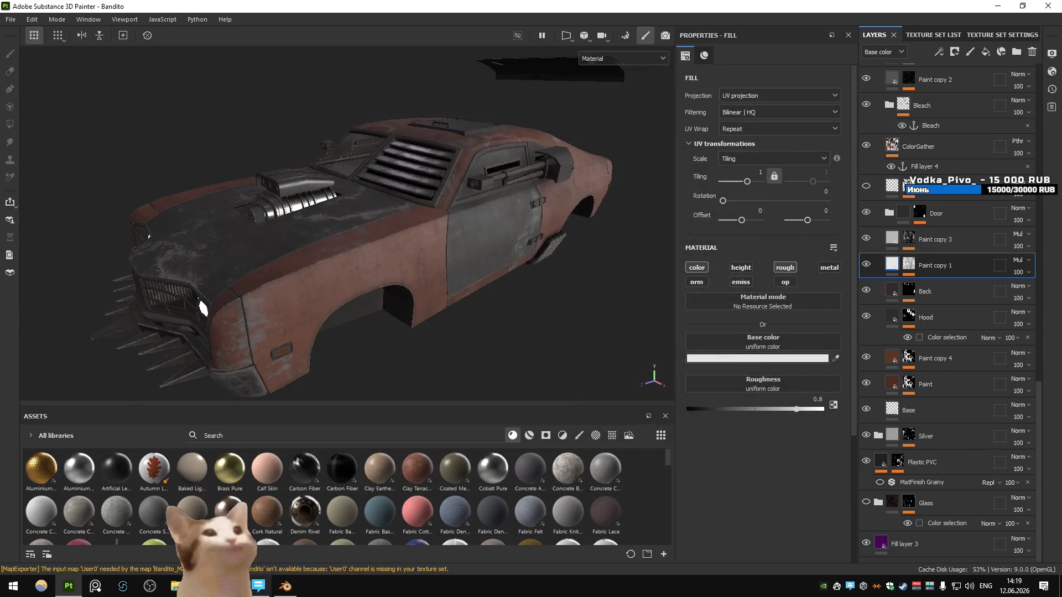
{"action": "key", "text": "alt+Tab"}
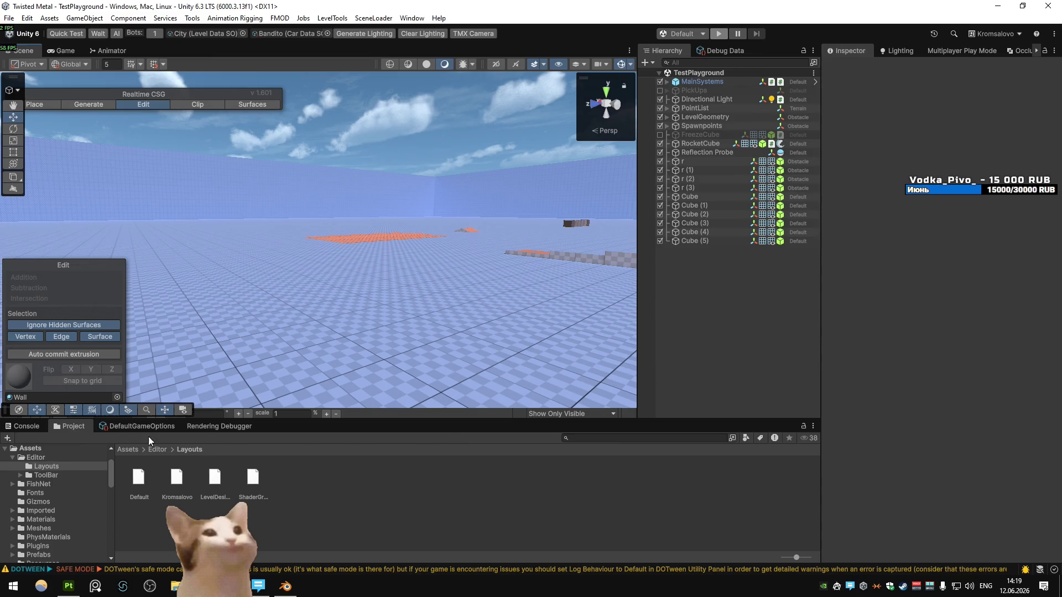
Save the Bandito Blender file, then pass through Unity to the Mustang reference photo
{"action": "key", "text": "alt+Tab"}
{"action": "key", "text": "ctrl+s"}
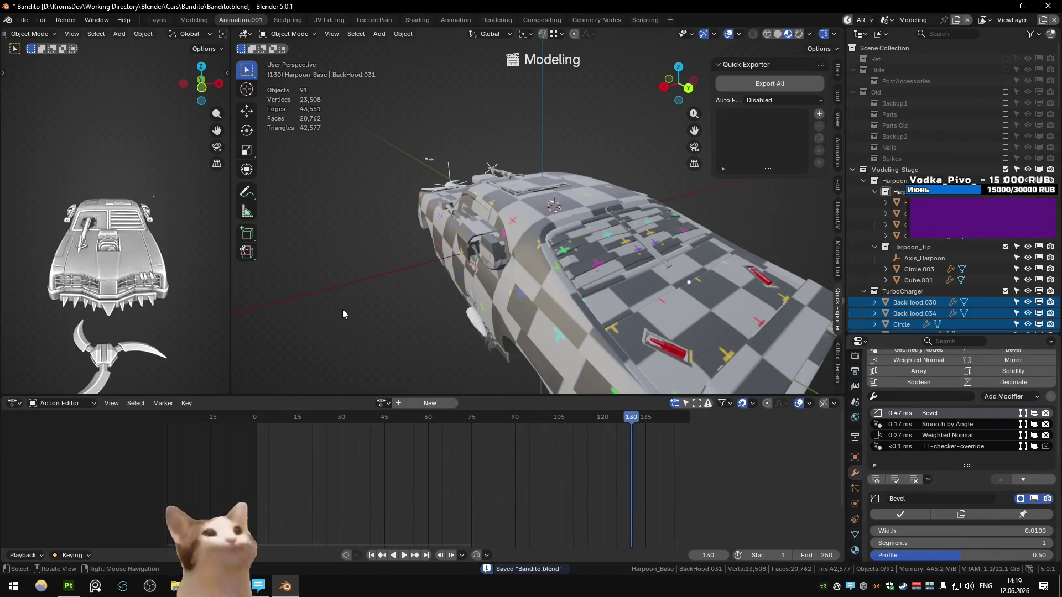
{"action": "mouse_move", "coordinate": [393, 217]}
{"action": "left_mouse_down"}
{"action": "mouse_move", "coordinate": [464, 194]}
{"action": "mouse_move", "coordinate": [350, 251]}
{"action": "left_mouse_up"}
{"action": "scroll", "coordinate": [349, 251], "scroll_direction": "up", "scroll_amount": 5}
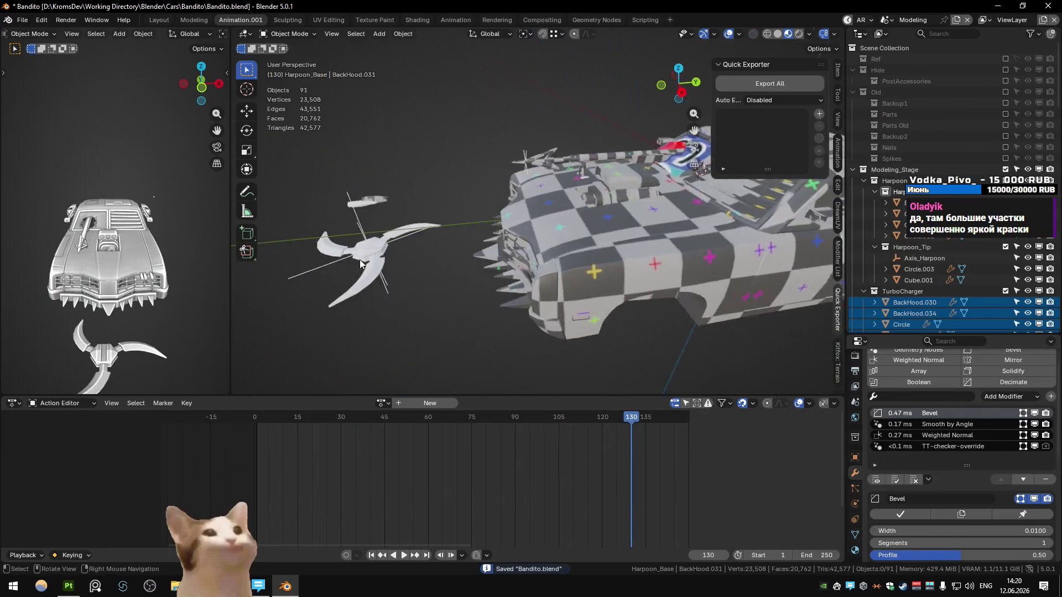
{"action": "key", "text": "alt+Tab"}
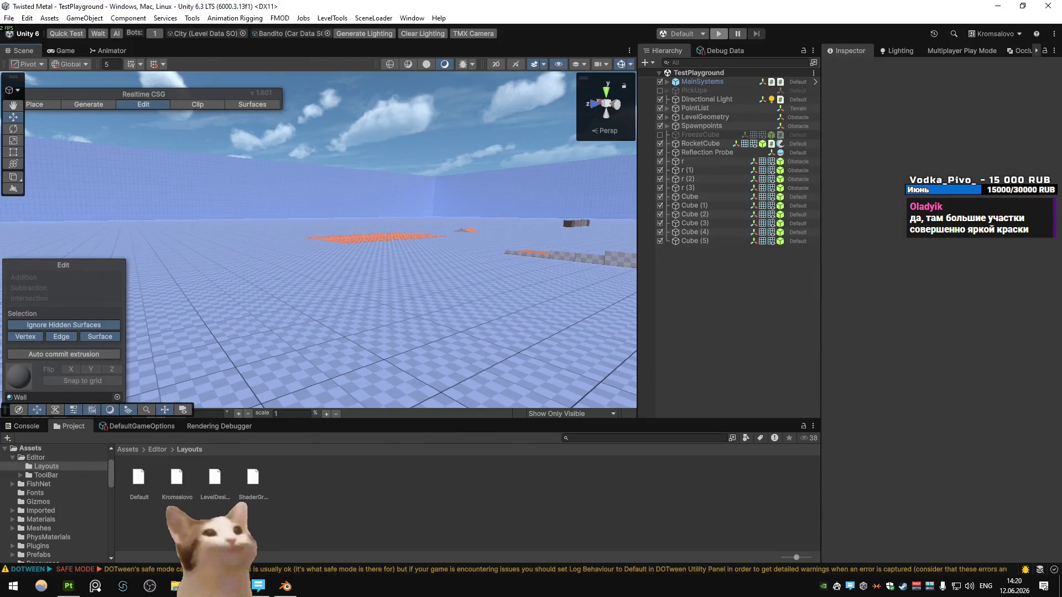
{"action": "key", "text": "alt+Tab"}
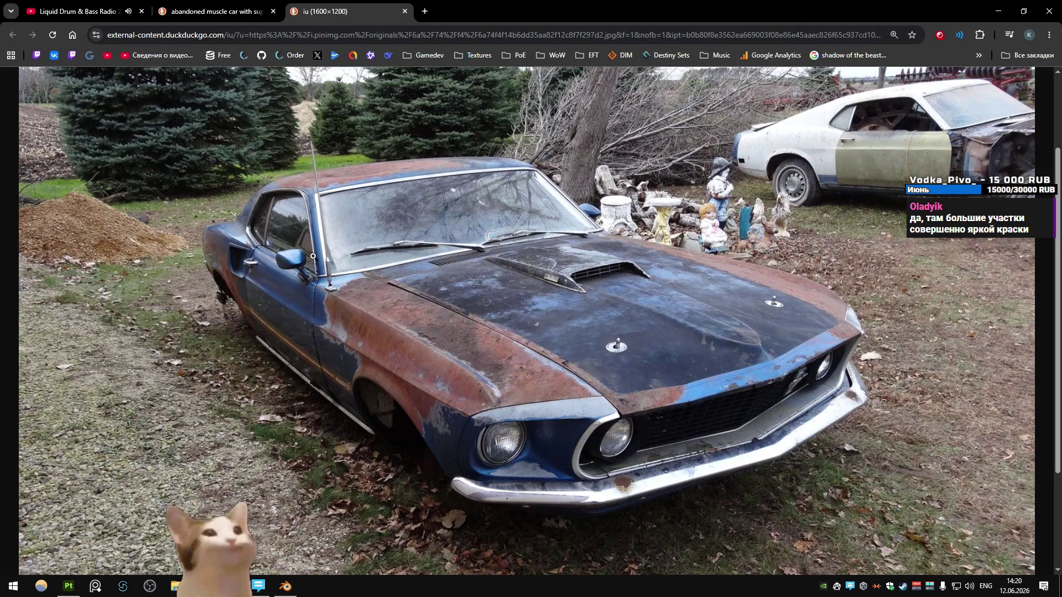
Close the full-size Mustang photo tab and scroll the image results back to the top
{"action": "key", "text": "ctrl+w"}
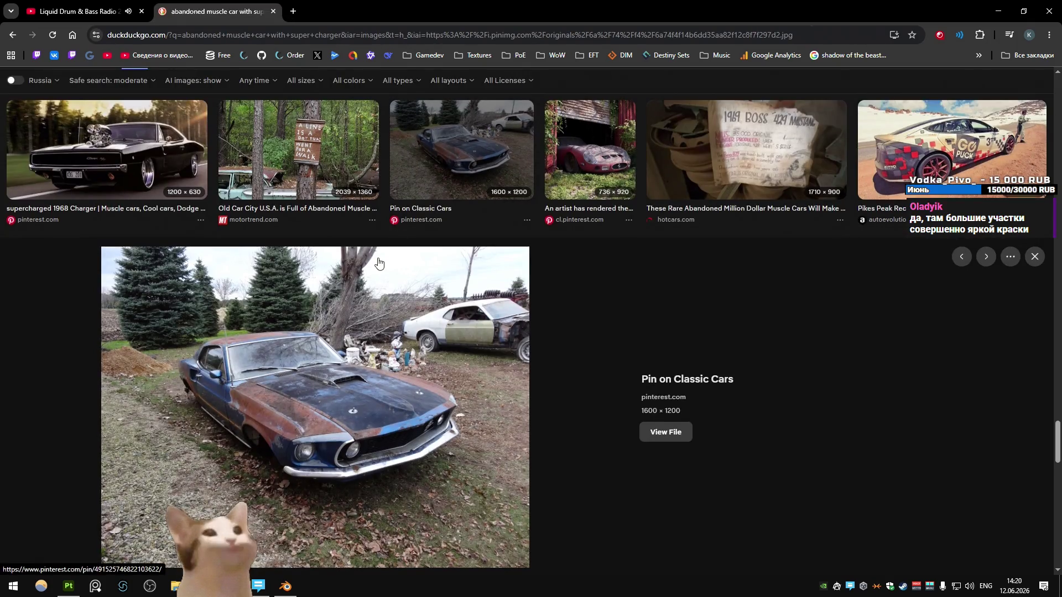
{"action": "scroll", "coordinate": [379, 262], "scroll_direction": "up", "scroll_amount": 4}
{"action": "scroll", "coordinate": [378, 262], "scroll_direction": "up", "scroll_amount": 4}
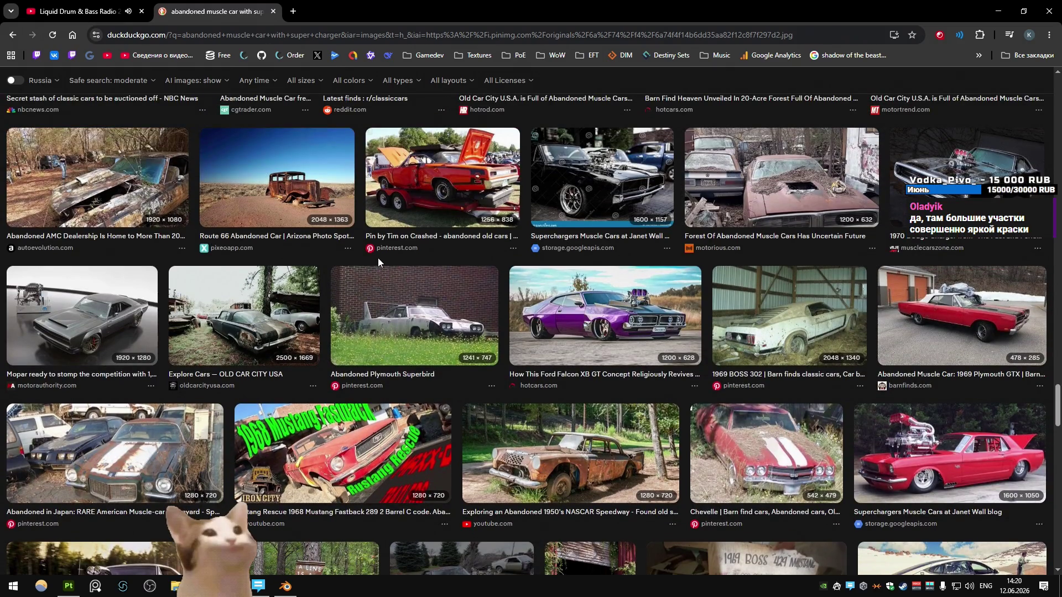
{"action": "scroll", "coordinate": [378, 262], "scroll_direction": "up", "scroll_amount": 3}
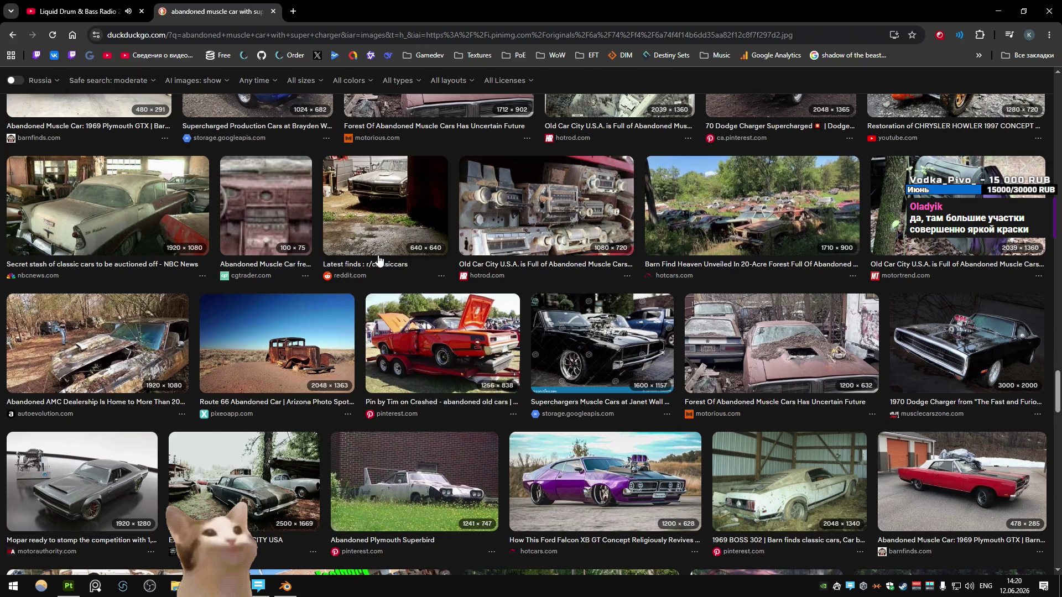
{"action": "scroll", "coordinate": [379, 259], "scroll_direction": "up", "scroll_amount": 20}
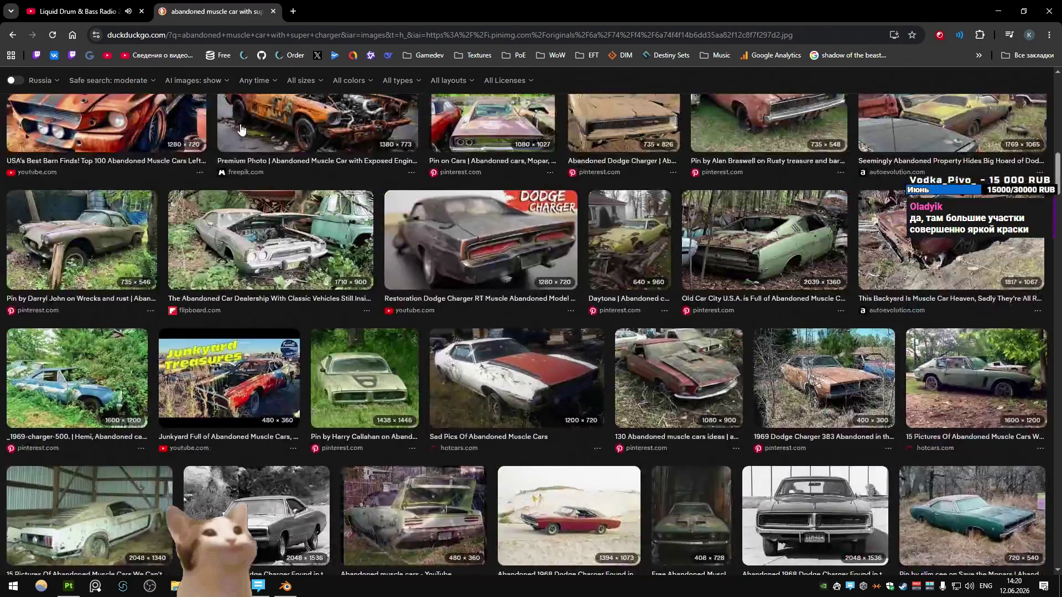
{"action": "scroll", "coordinate": [241, 129], "scroll_direction": "up", "scroll_amount": 15}
Search DuckDuckGo Images for 'abandoned muscle car with burned paint'
{"action": "left_click", "coordinate": [332, 86], "text": "shift"}
{"action": "type", "text": "with burned paint"}
{"action": "key", "text": "Return"}
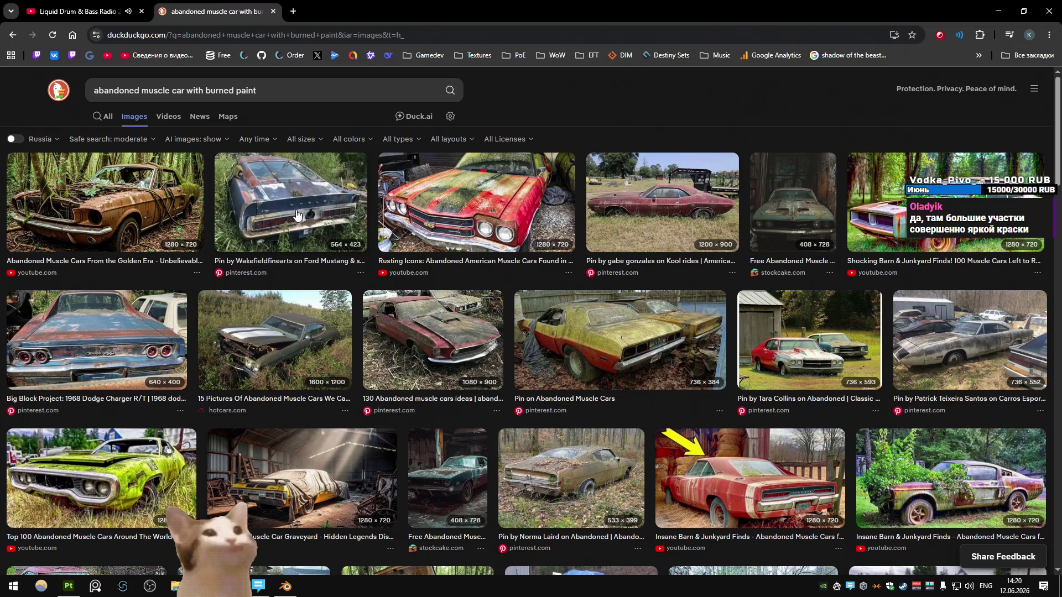
{"action": "scroll", "coordinate": [573, 247], "scroll_direction": "down", "scroll_amount": 7}
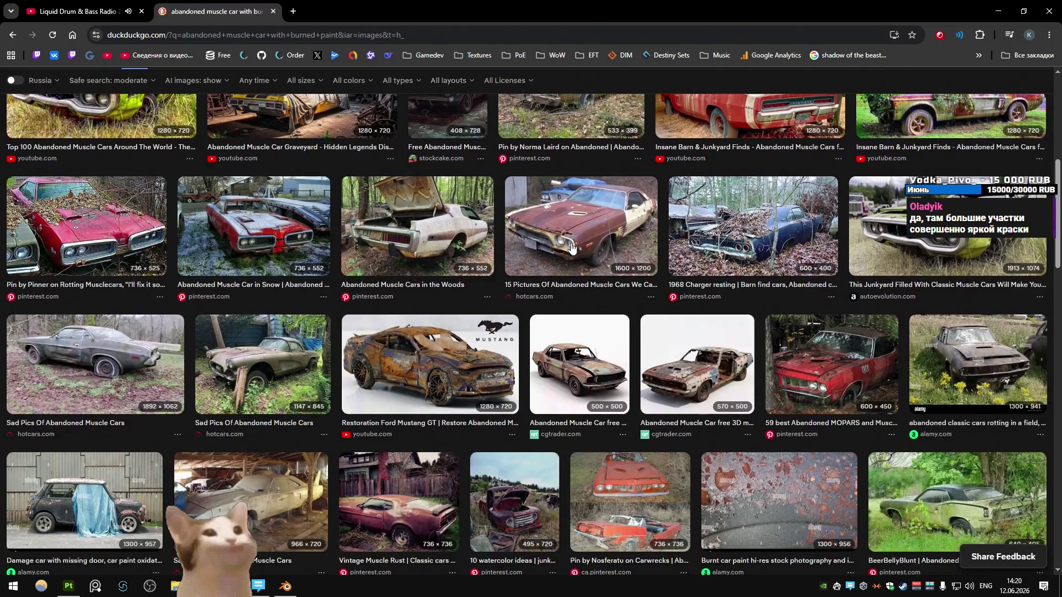
Preview the rusty 15 Pictures result, then view the Vintage Muscle Rust photo full size and close it
{"action": "left_click", "coordinate": [573, 247]}
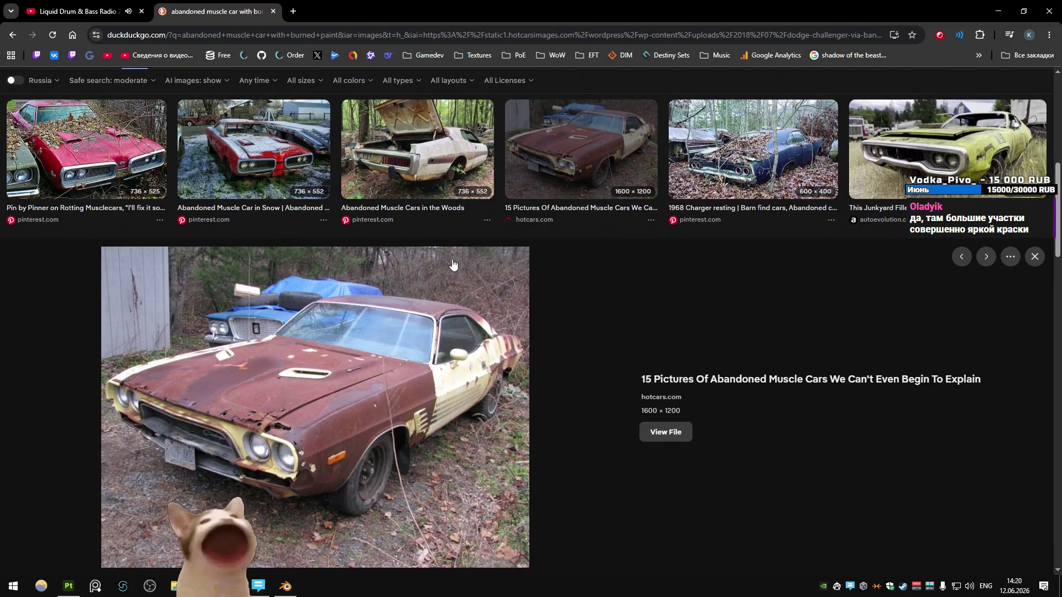
{"action": "key", "text": "Escape"}
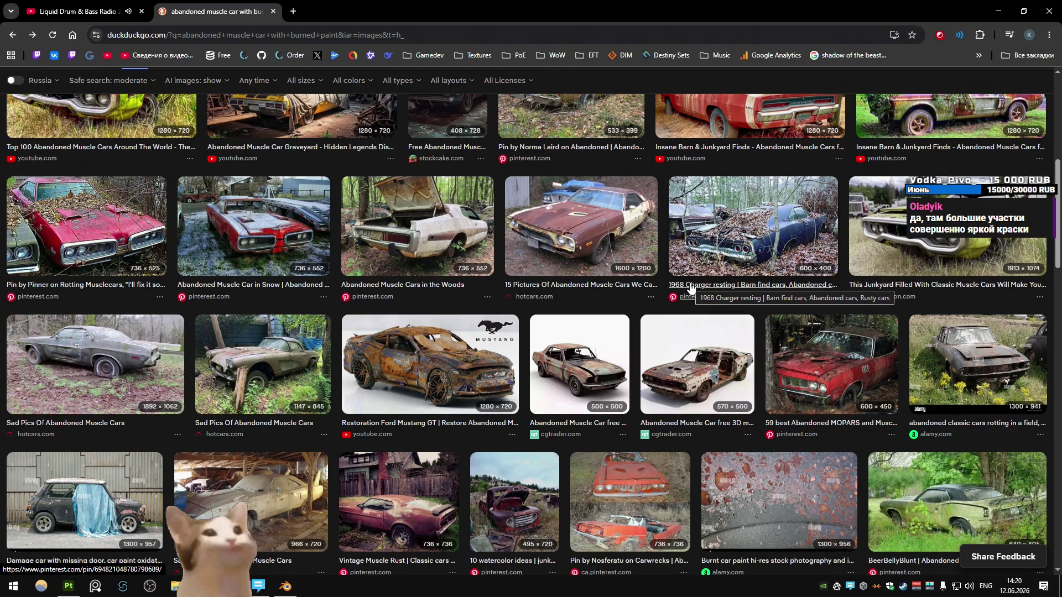
{"action": "scroll", "coordinate": [411, 296], "scroll_direction": "down", "scroll_amount": 4}
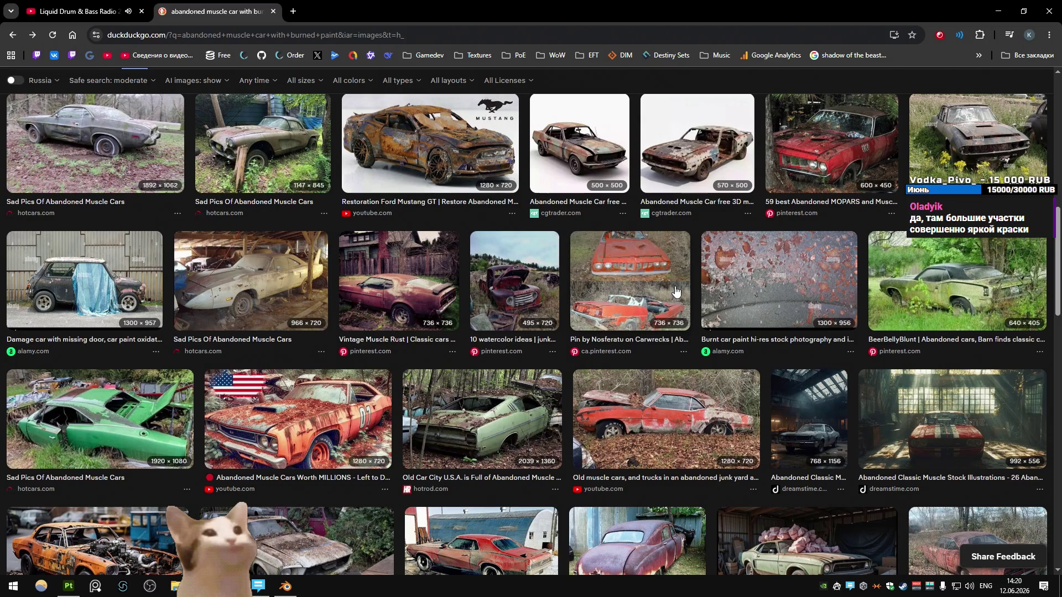
{"action": "left_click", "coordinate": [412, 293]}
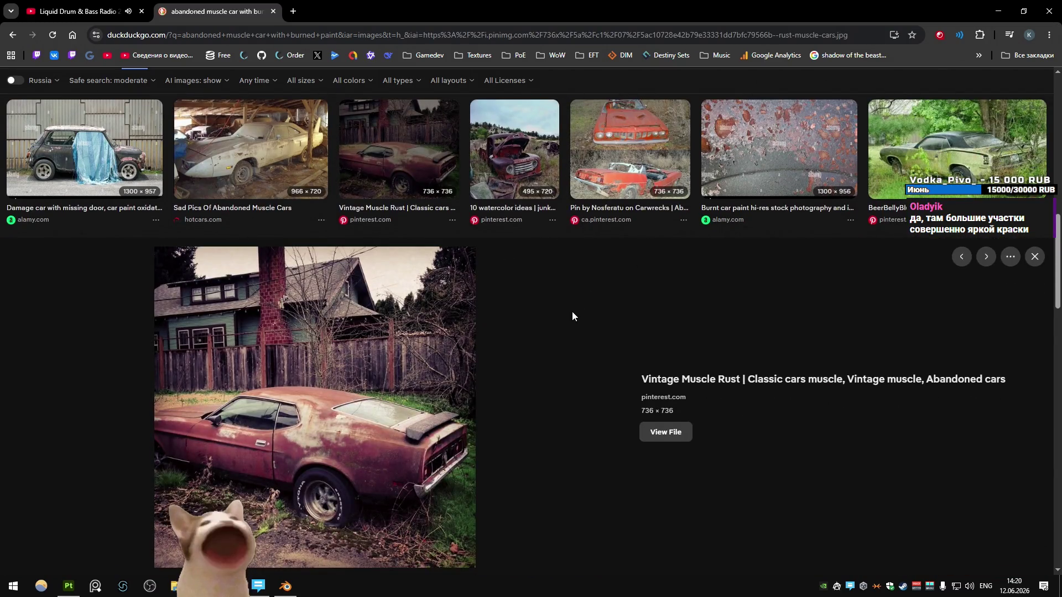
{"action": "right_click", "coordinate": [356, 350]}
{"action": "key", "text": "Escape"}
{"action": "right_click", "coordinate": [372, 342]}
{"action": "left_click", "coordinate": [443, 239]}
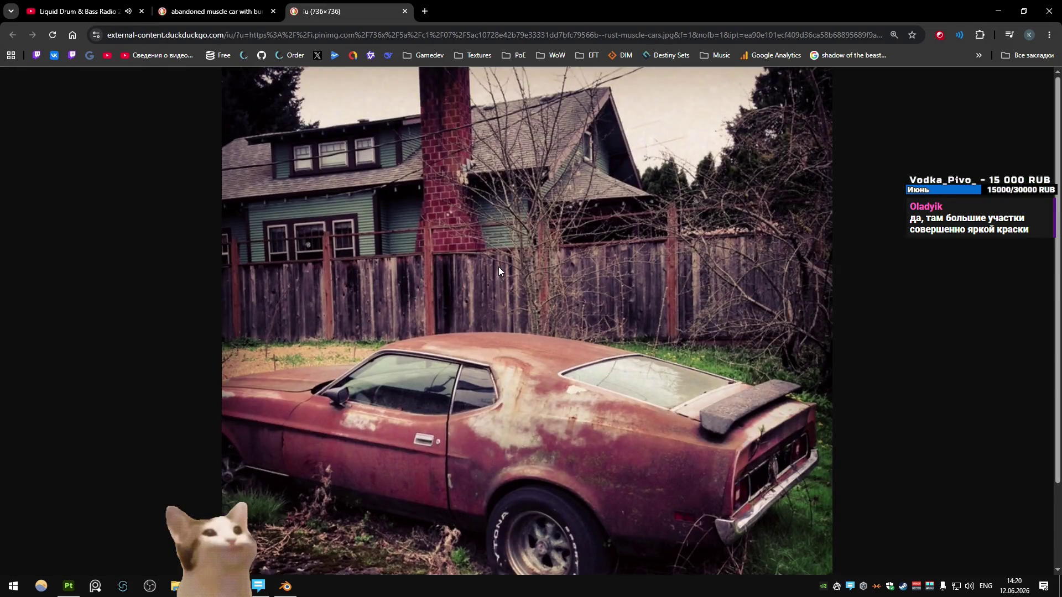
{"action": "scroll", "coordinate": [499, 267], "scroll_direction": "down", "scroll_amount": 2}
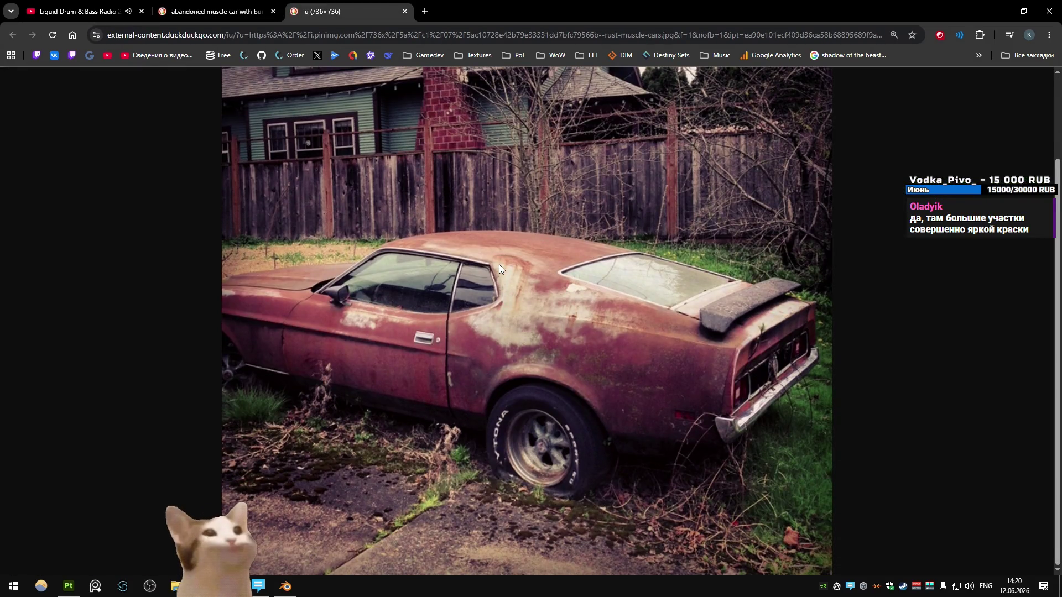
{"action": "key", "text": "ctrl+w"}
{"action": "key", "text": "alt+Tab"}
{"action": "key", "text": "alt+Tab"}
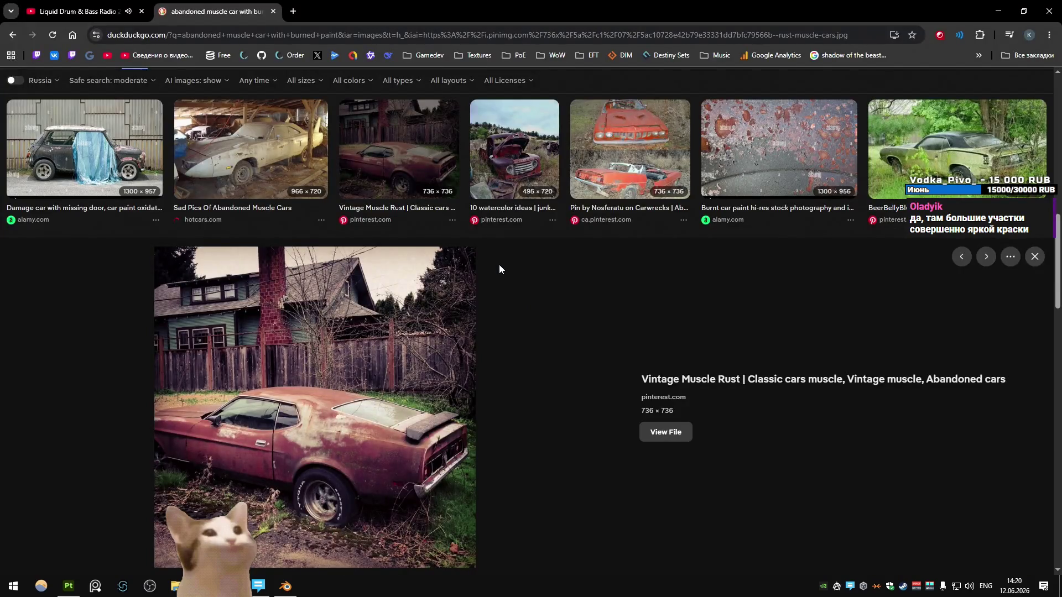
View the red Dodge photo from the 59 best Abandoned MOPARS result full size, then close it
{"action": "scroll", "coordinate": [535, 267], "scroll_direction": "down", "scroll_amount": 7}
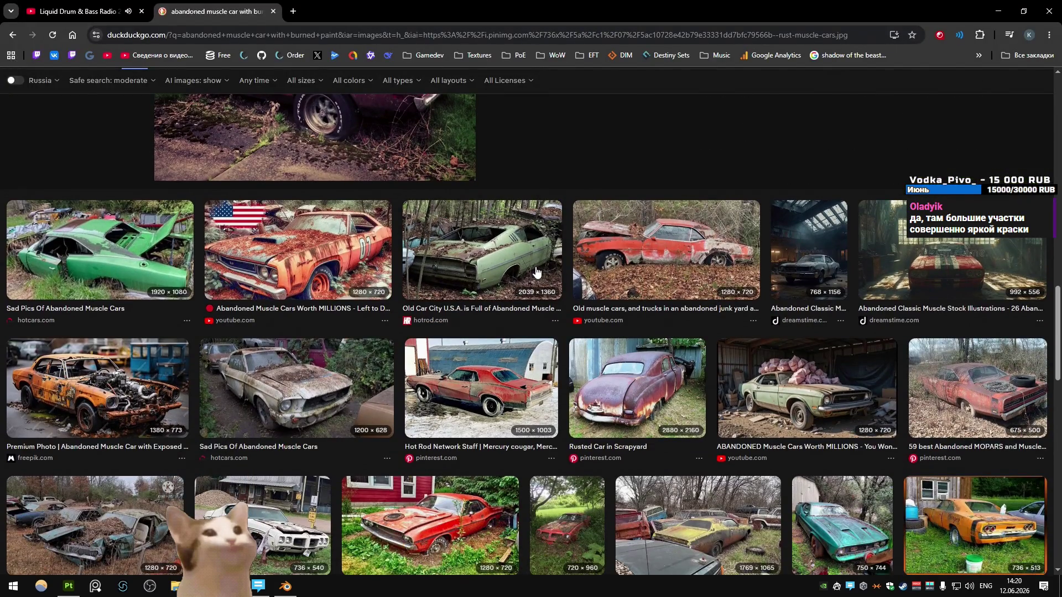
{"action": "scroll", "coordinate": [536, 271], "scroll_direction": "down", "scroll_amount": 3}
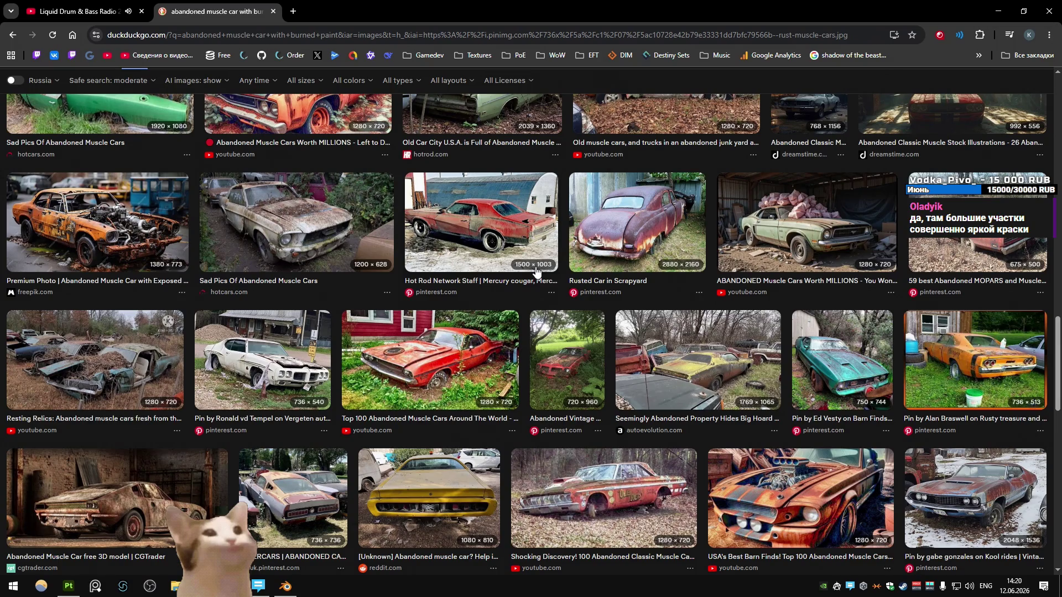
{"action": "key", "text": "Right"}
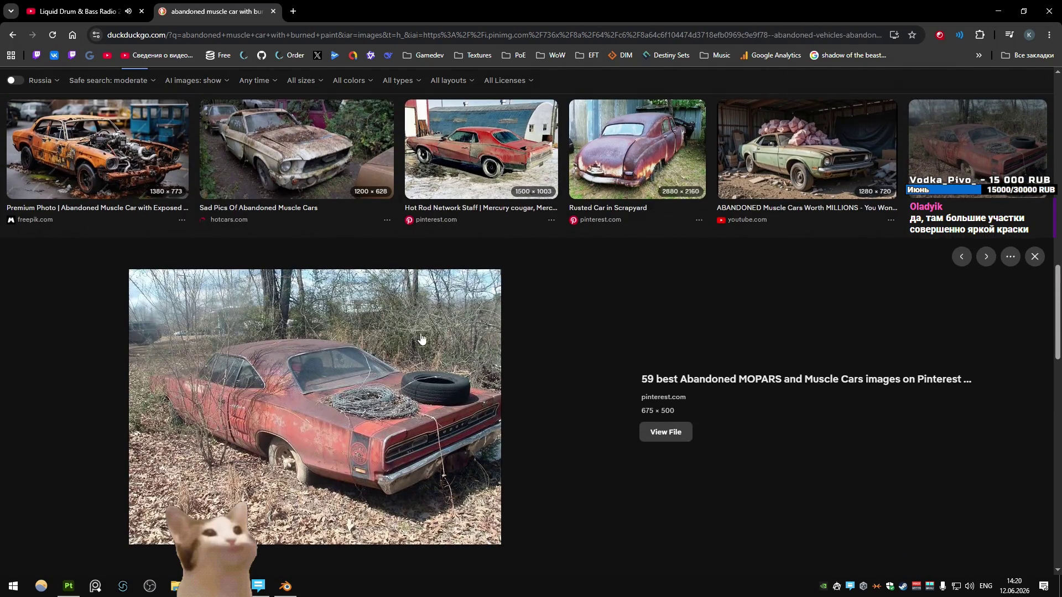
{"action": "right_click", "coordinate": [339, 365]}
{"action": "left_click", "coordinate": [423, 257]}
{"action": "left_click", "coordinate": [367, 15]}
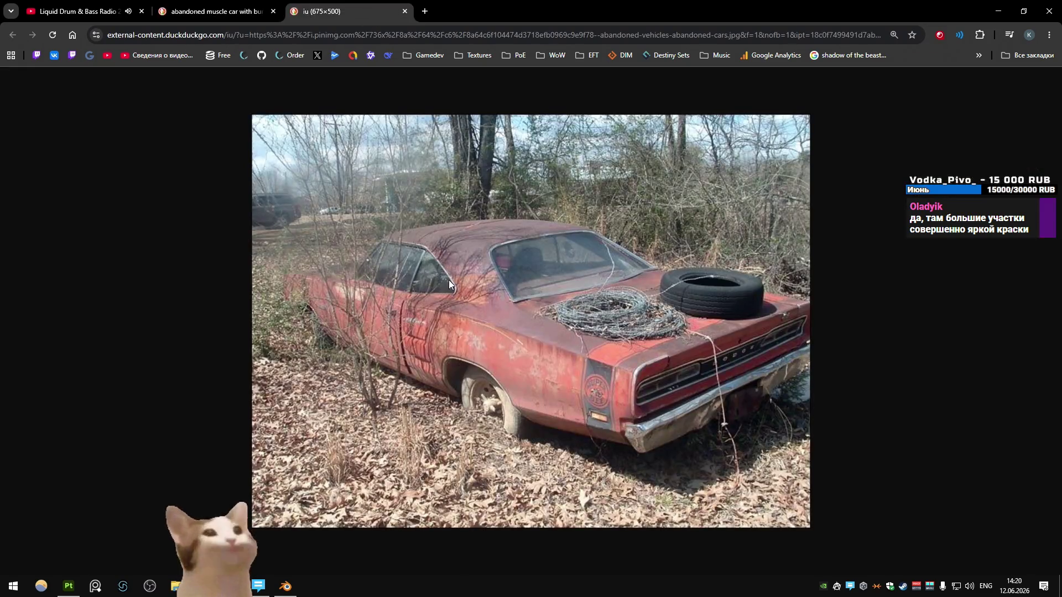
{"action": "middle_click", "coordinate": [311, 4]}
Preview the CGTrader abandoned muscle car render, close it and keep browsing results
{"action": "scroll", "coordinate": [307, 218], "scroll_direction": "down", "scroll_amount": 15}
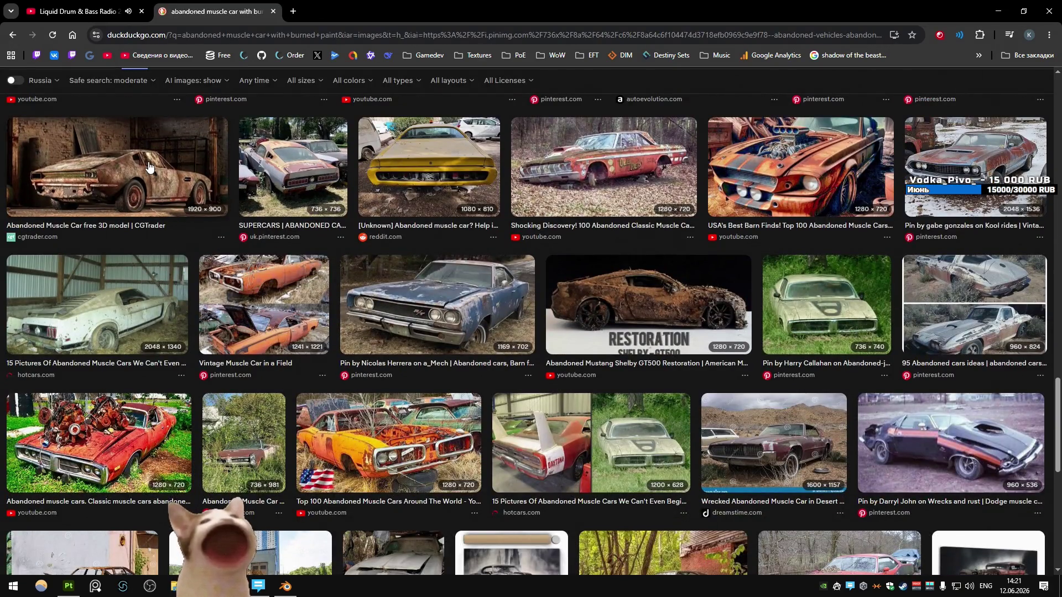
{"action": "left_click", "coordinate": [149, 166]}
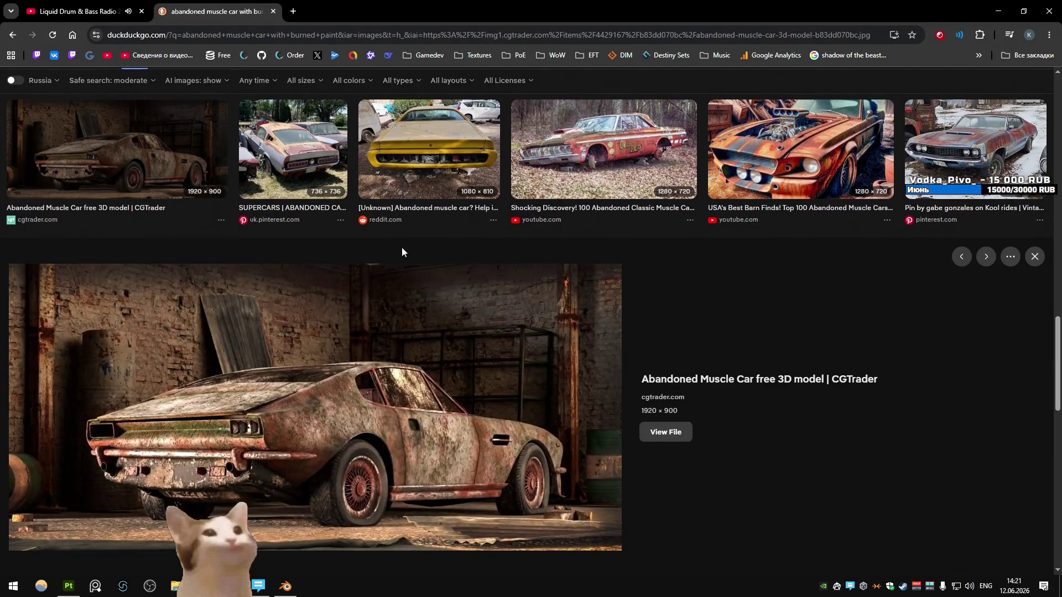
{"action": "left_click", "coordinate": [1035, 256]}
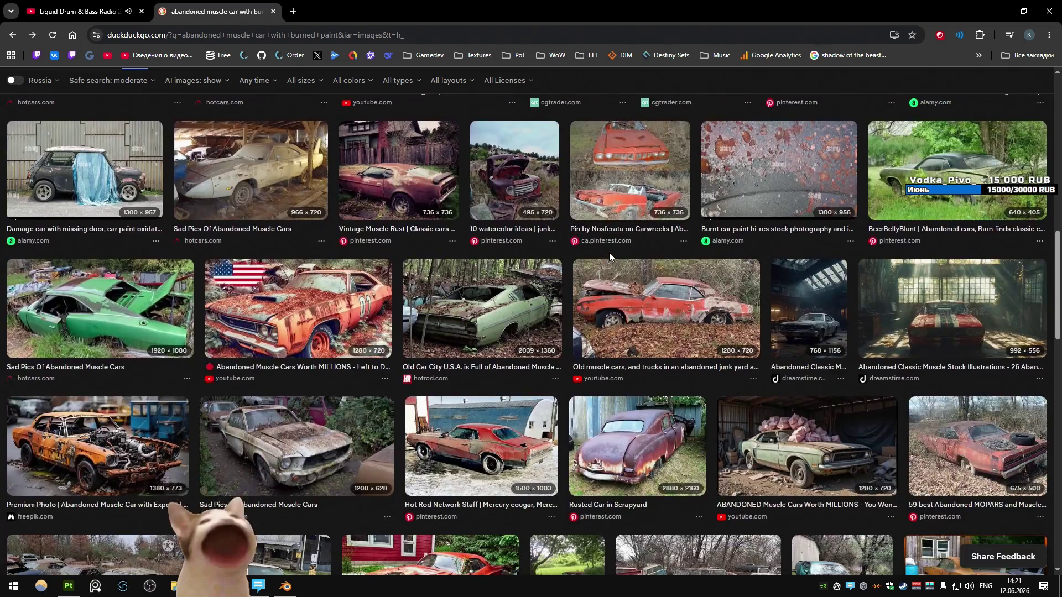
{"action": "scroll", "coordinate": [609, 254], "scroll_direction": "down", "scroll_amount": 3}
{"action": "key", "text": "alt+Tab"}
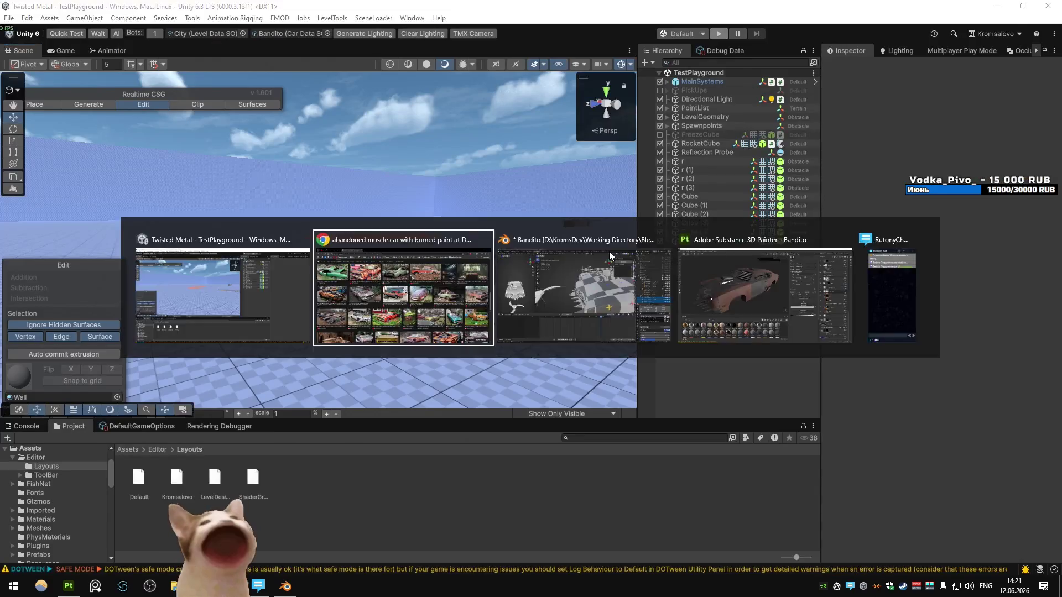
Back in Substance Painter, inspect Paint copy 3's mask, then open Paint copy 1's #E2E2E2 base colour picker
{"action": "left_click", "coordinate": [609, 251]}
{"action": "key", "text": "alt+Tab"}
{"action": "key", "text": "alt+Tab"}
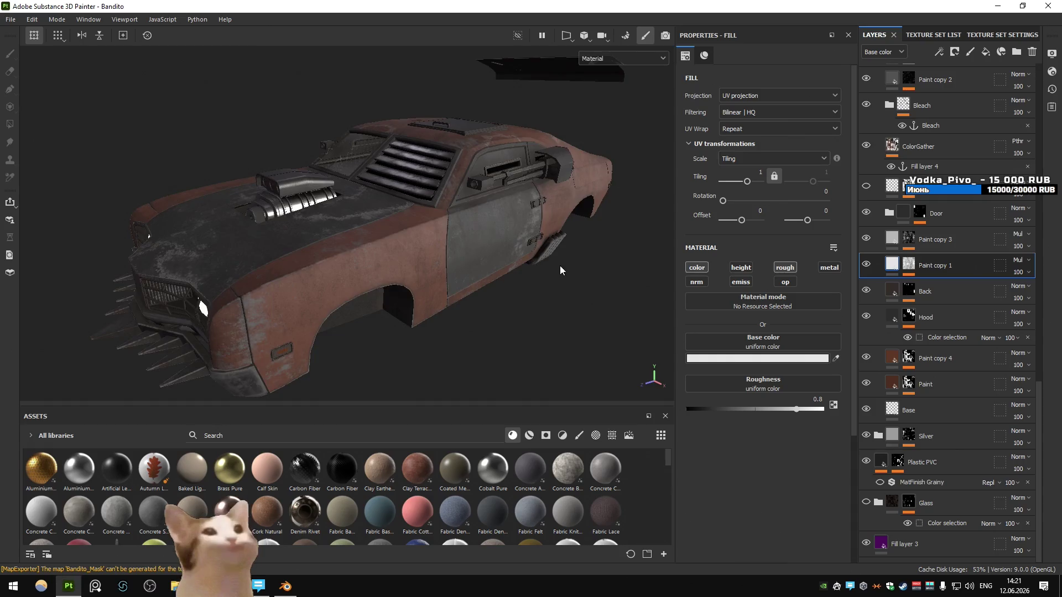
{"action": "scroll", "coordinate": [558, 270], "scroll_direction": "up", "scroll_amount": 3}
{"action": "left_click", "coordinate": [910, 239], "text": "alt"}
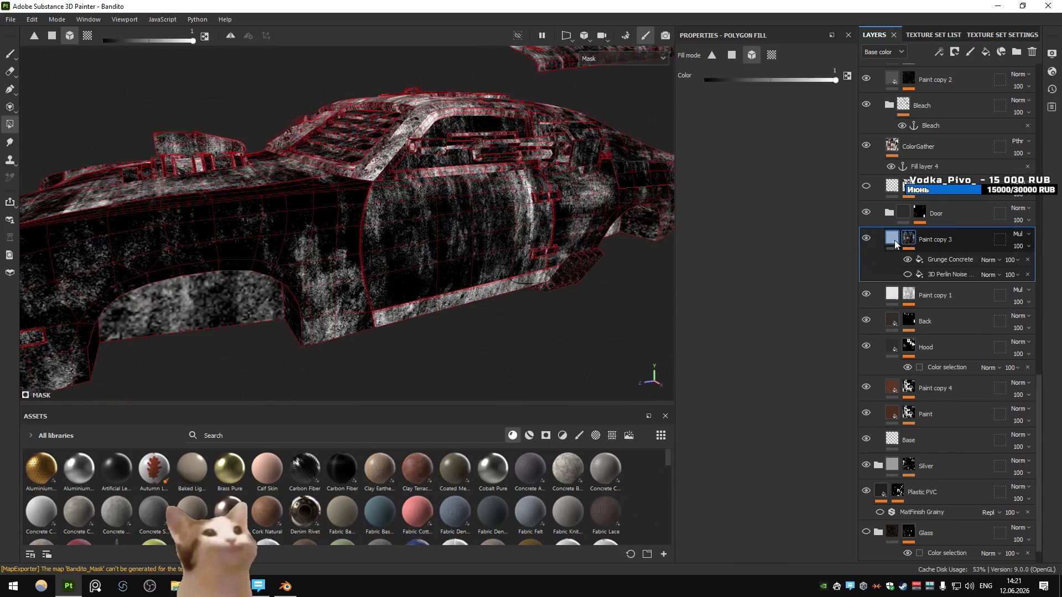
{"action": "left_click", "coordinate": [895, 243]}
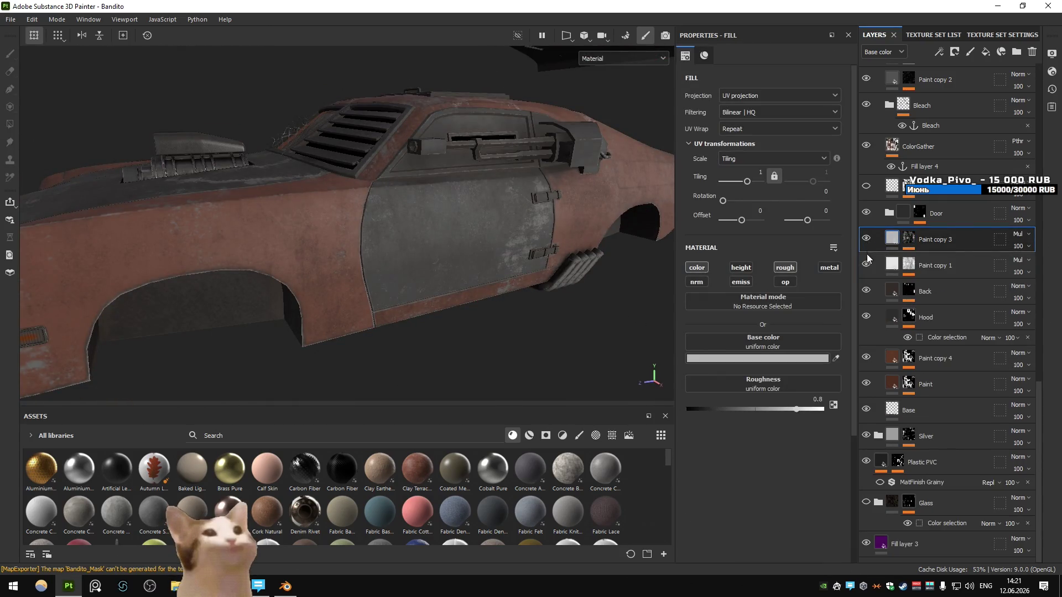
{"action": "left_click", "coordinate": [892, 267]}
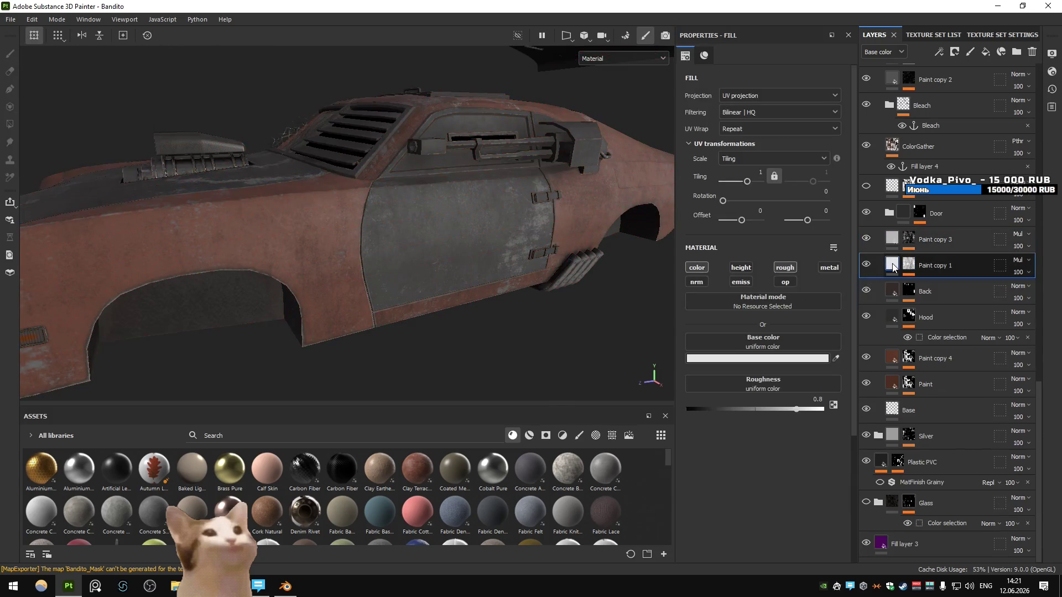
{"action": "left_click", "coordinate": [742, 359]}
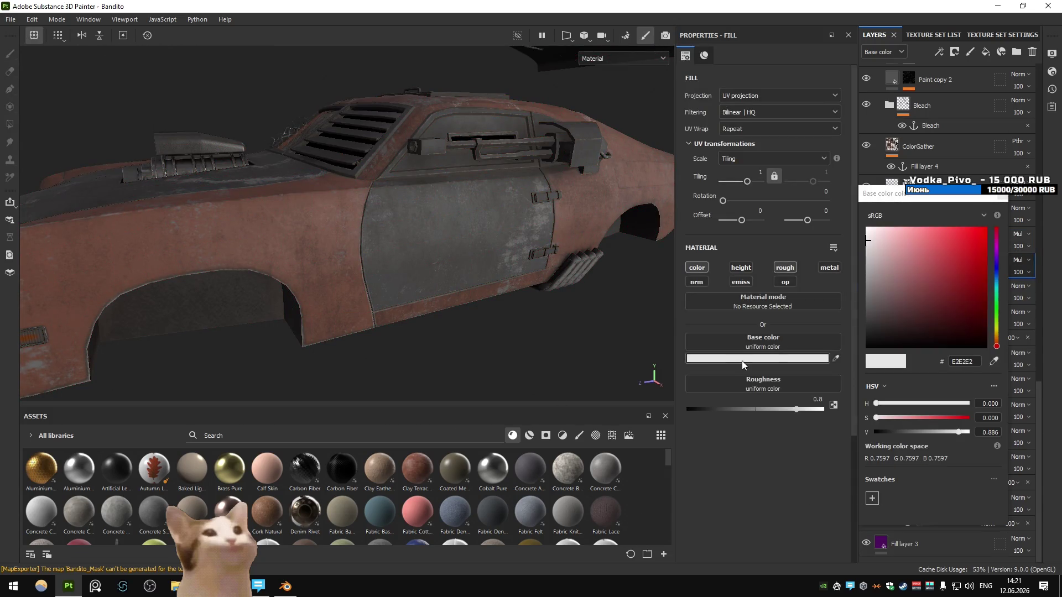